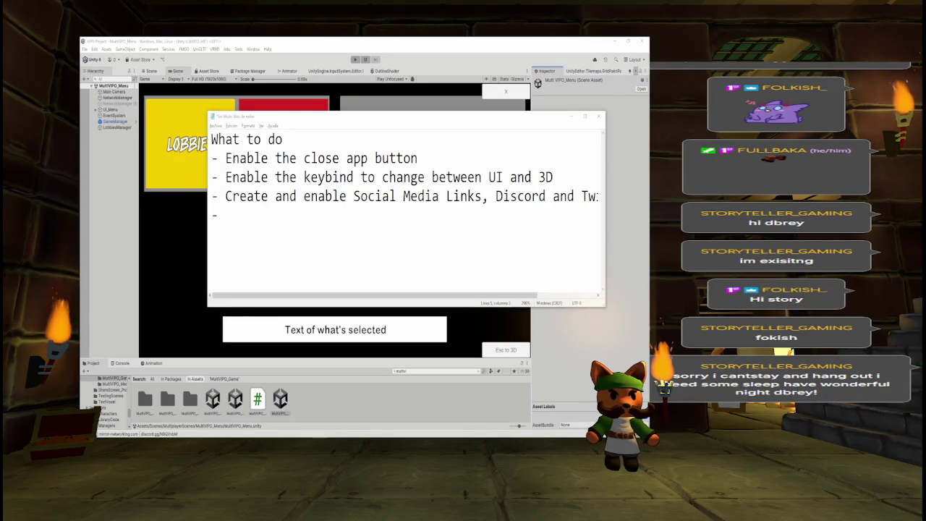
Append 'Enable and organize fanart (load and transition)' to the Notepad to-do list, then return to Unity.
left_click(252, 217)
type("I")
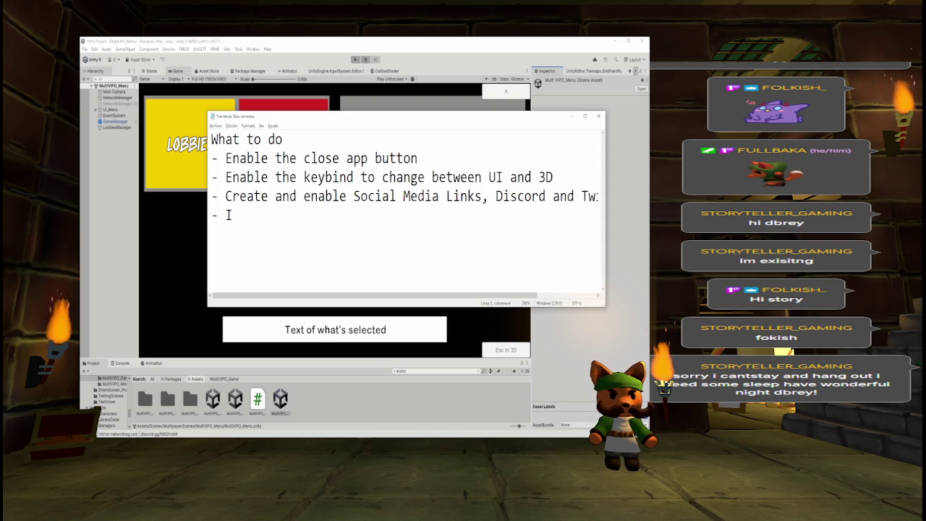
key("BackSpace")
type("Enable and organize fanart (")
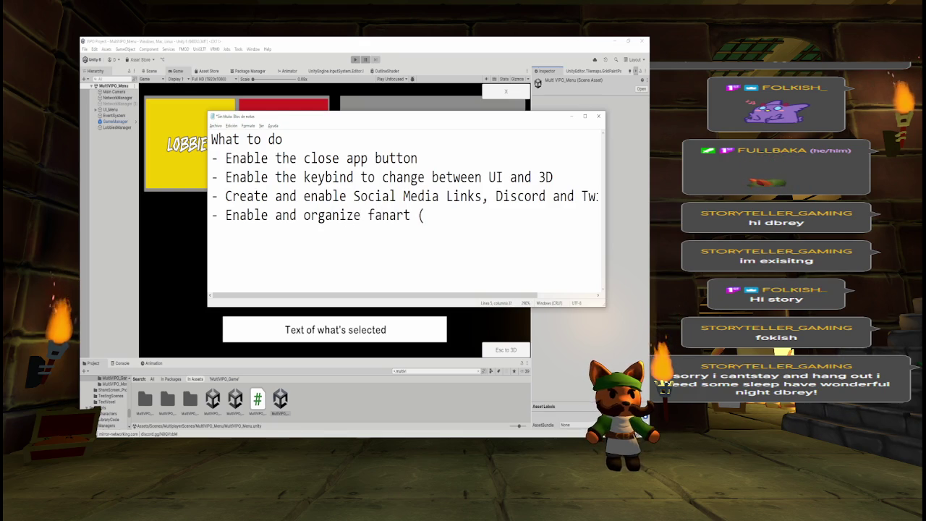
type("load and")
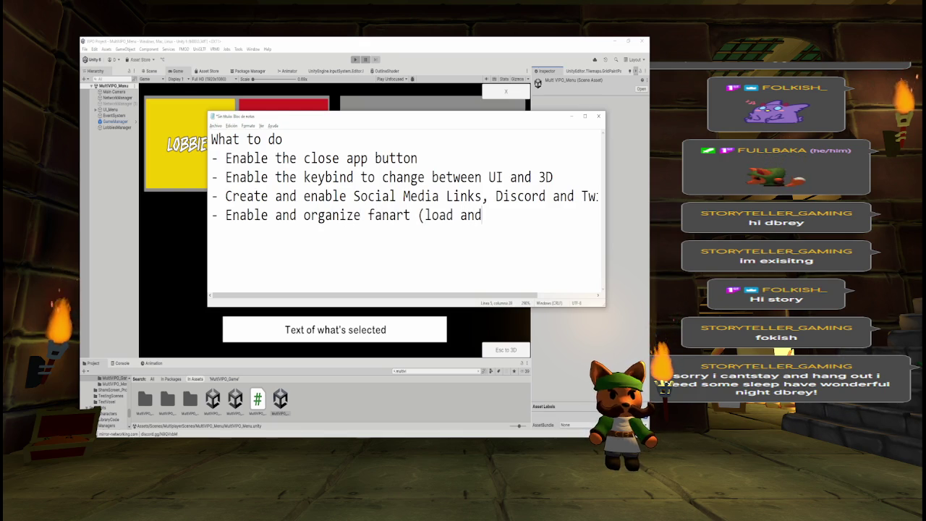
type(" transition)")
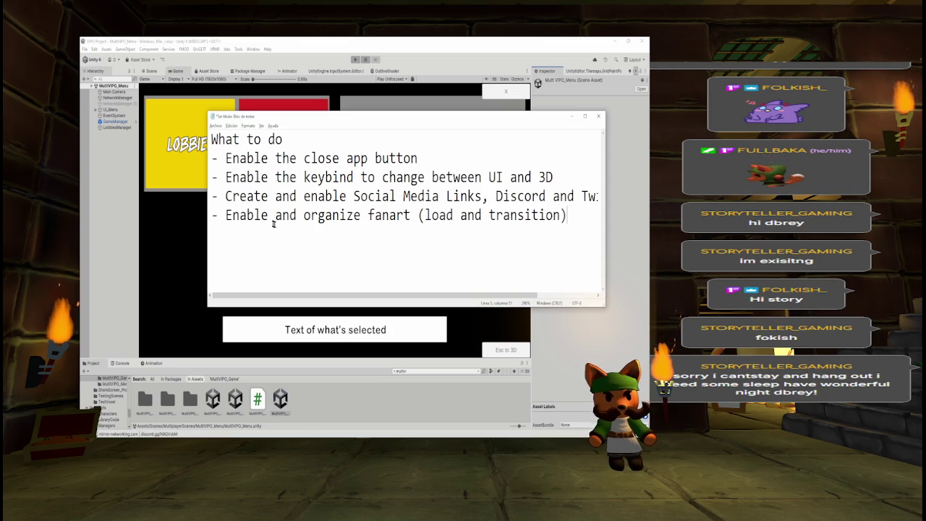
left_click_drag(224, 216, 596, 215)
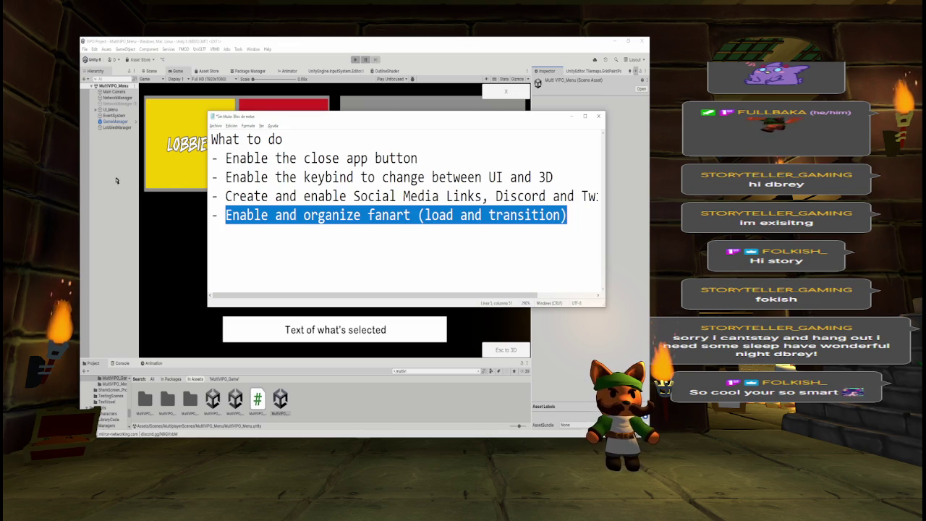
left_click(166, 176)
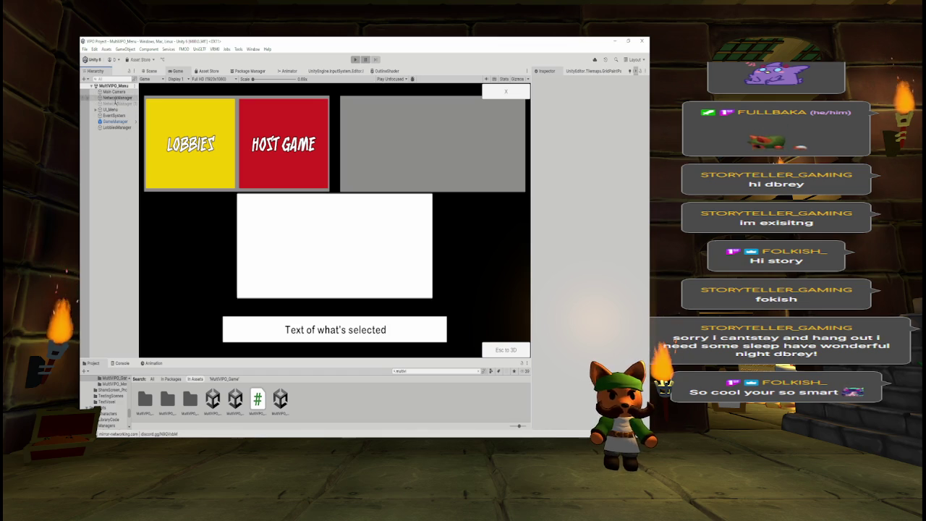
Clear the Project search and navigate from Assets into Scripts > UI.
left_click(429, 370)
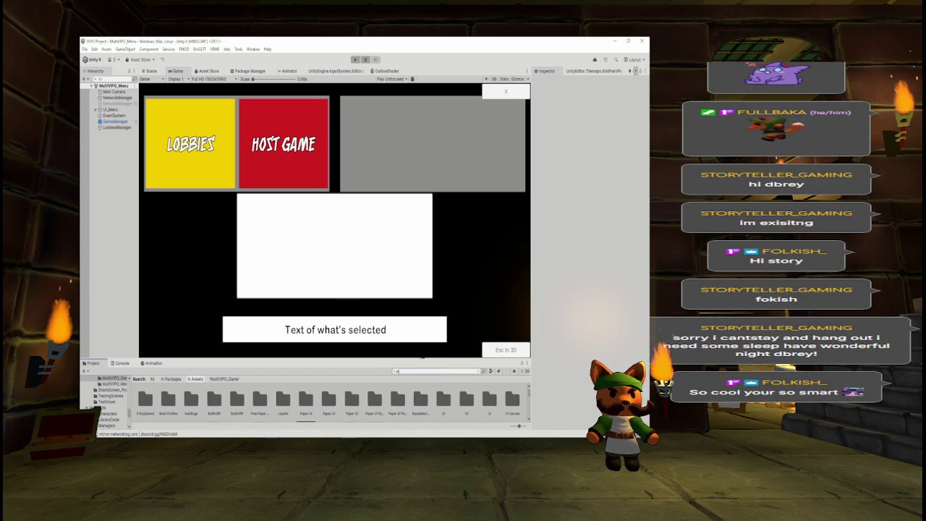
left_click_drag(420, 360, 420, 217)
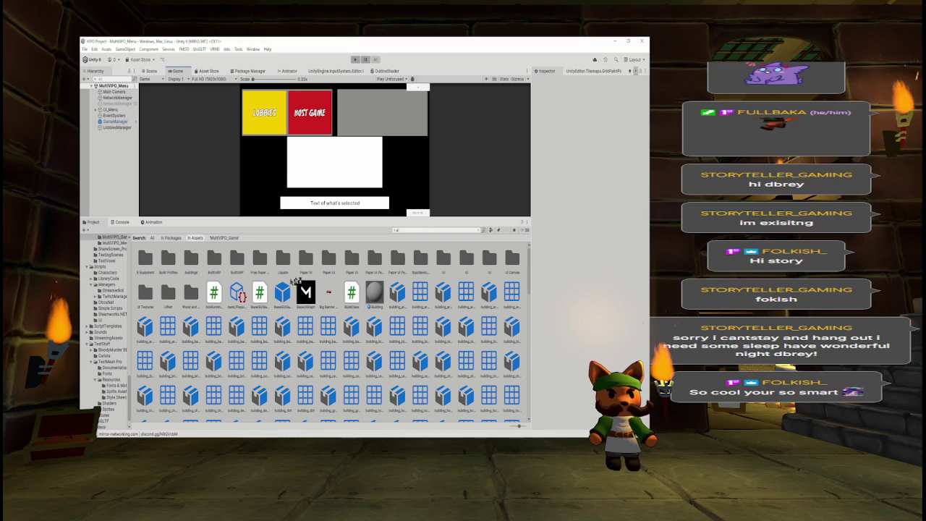
left_click_drag(531, 282, 537, 414)
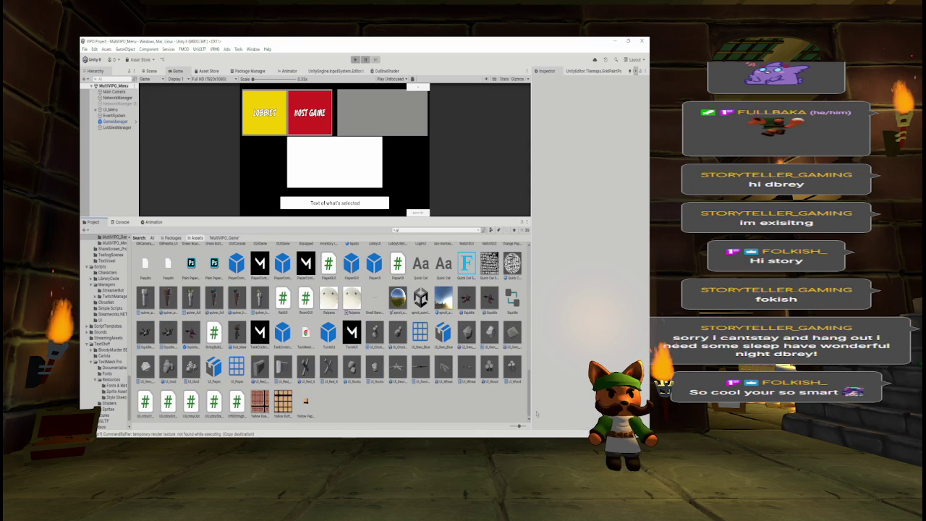
left_click(480, 230)
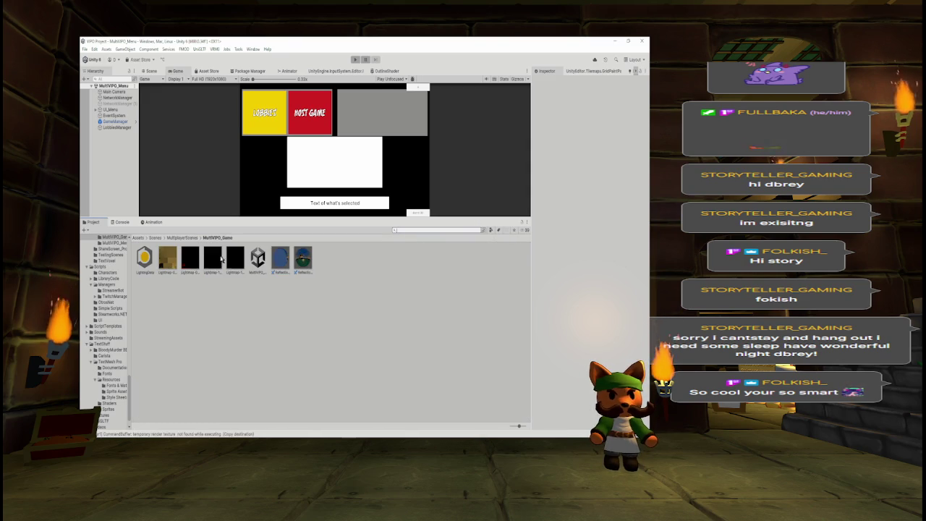
left_click(138, 237)
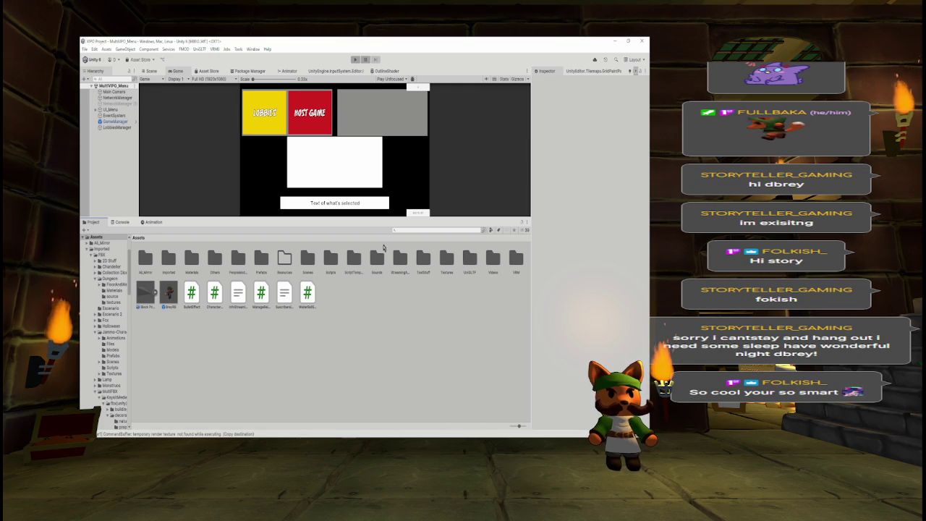
left_click_drag(395, 218, 398, 280)
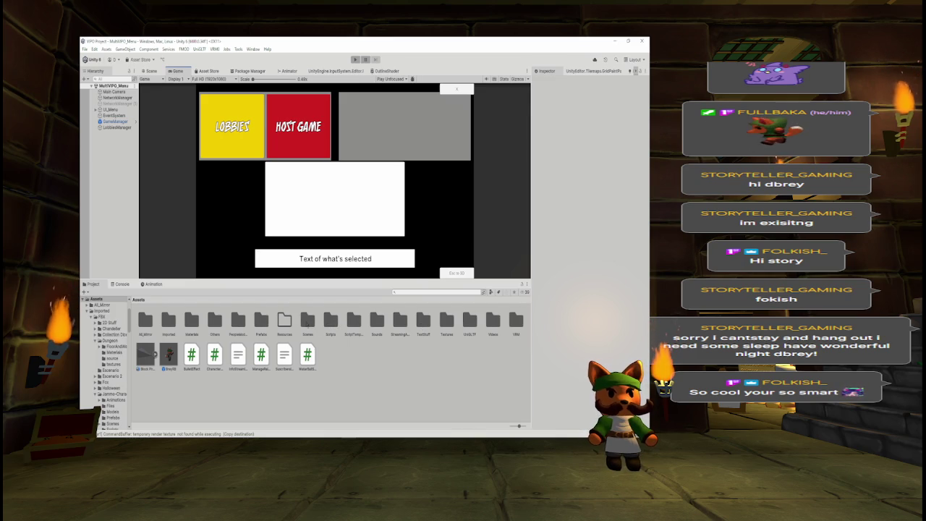
double_click(331, 320)
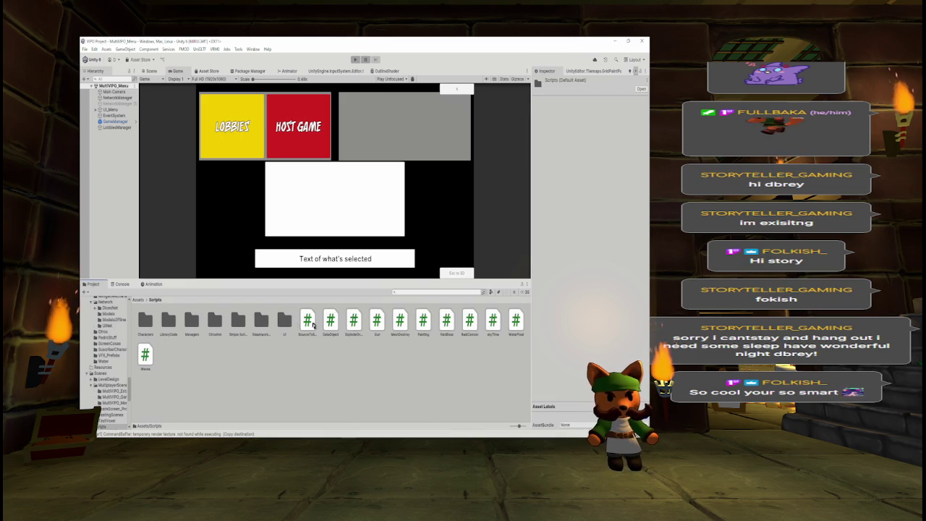
double_click(285, 322)
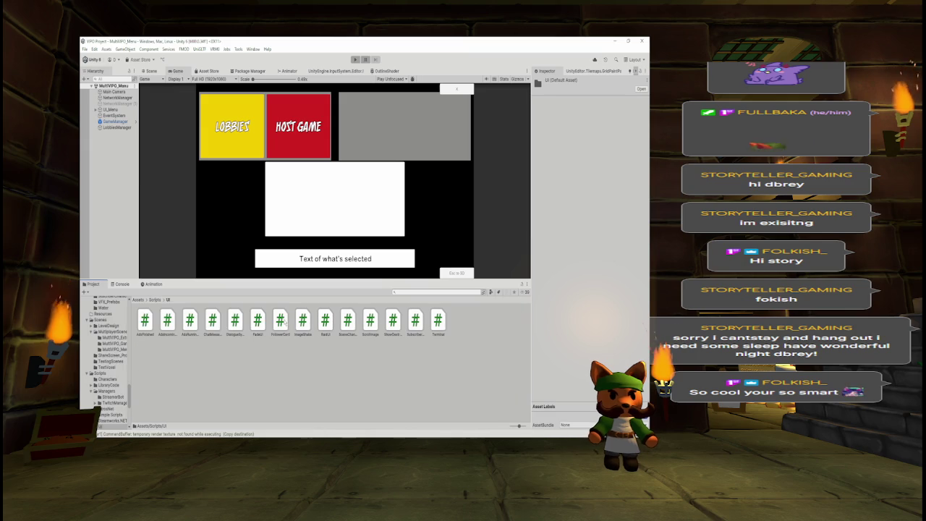
right_click(236, 358)
Create a new UI_Manager MonoBehaviour script in the UI folder and open it.
left_click(291, 398)
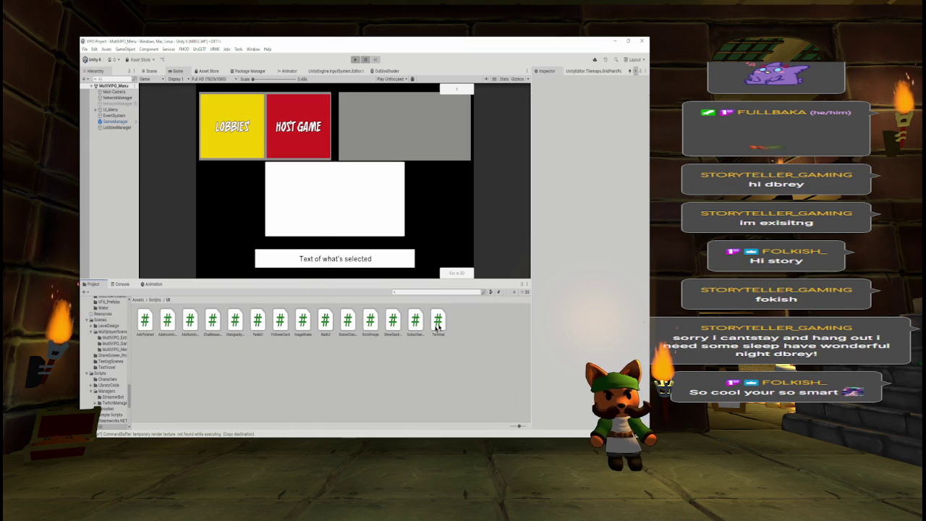
right_click(363, 354)
mouse_move(376, 155)
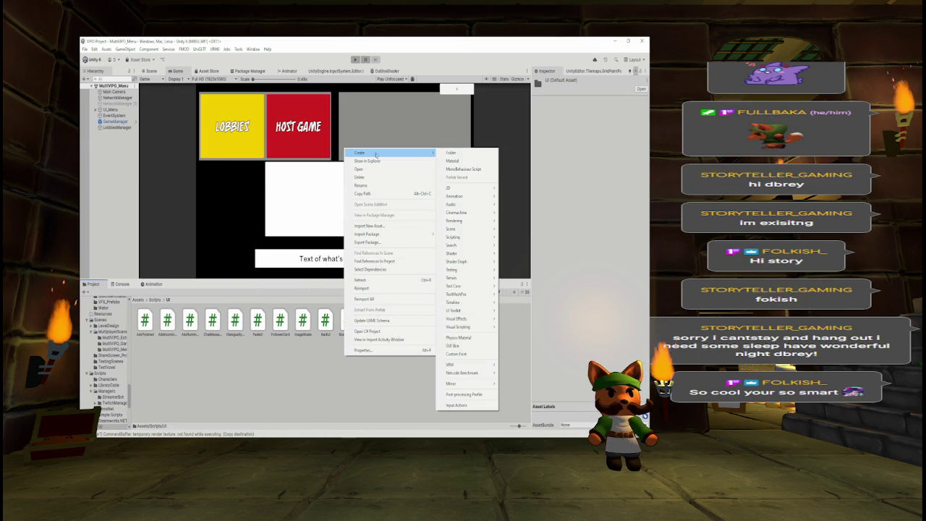
left_click(467, 169)
type("UI_Manager")
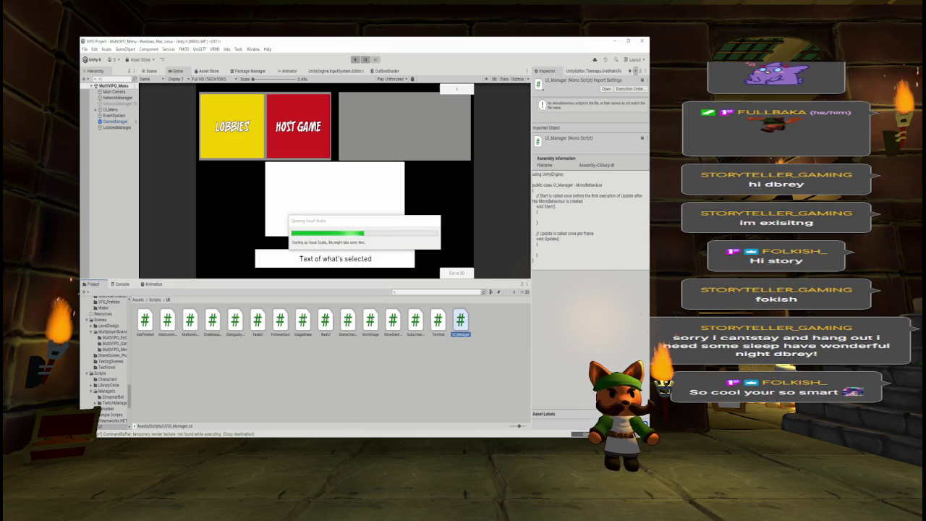
key("alt+Tab")
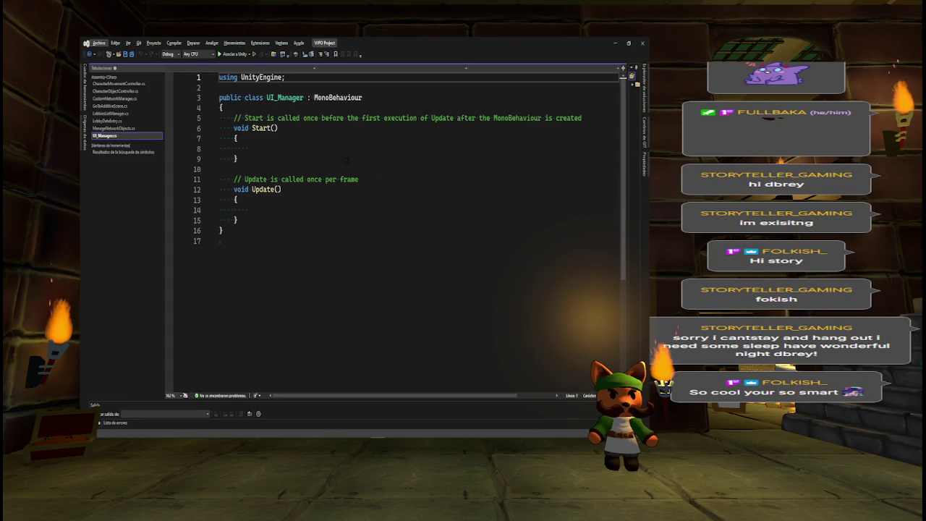
Rename the UI_Manager class and file to Menu_UI_Manager using Visual Studio's rename.
left_click(284, 97)
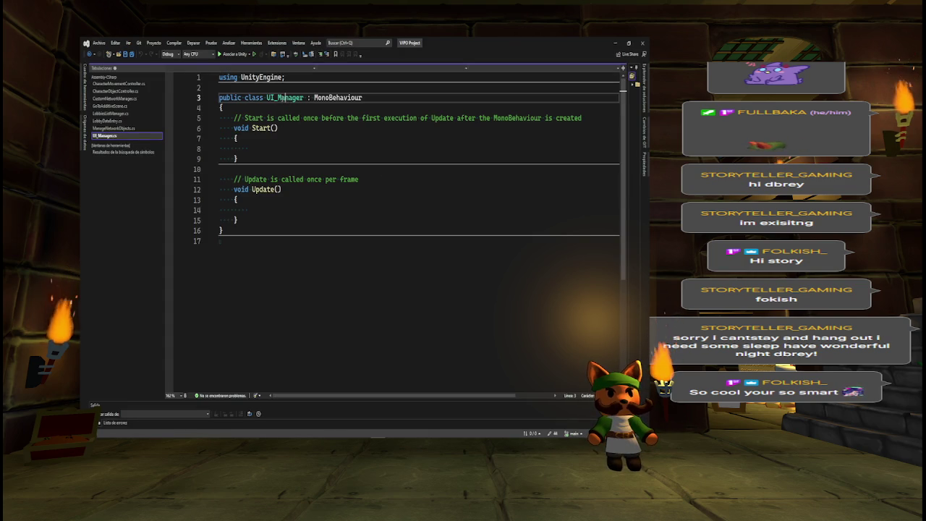
key("ctrl+r")
key("ctrl+r")
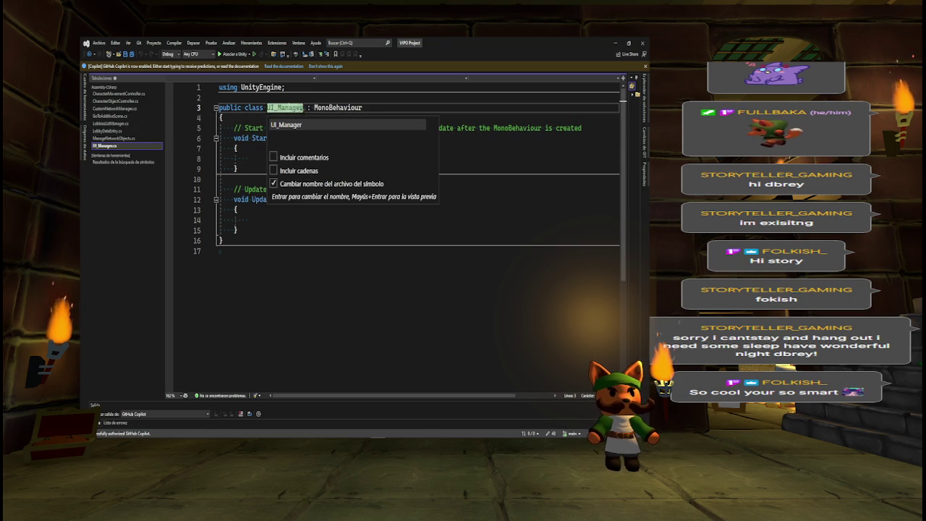
type("Menu_")
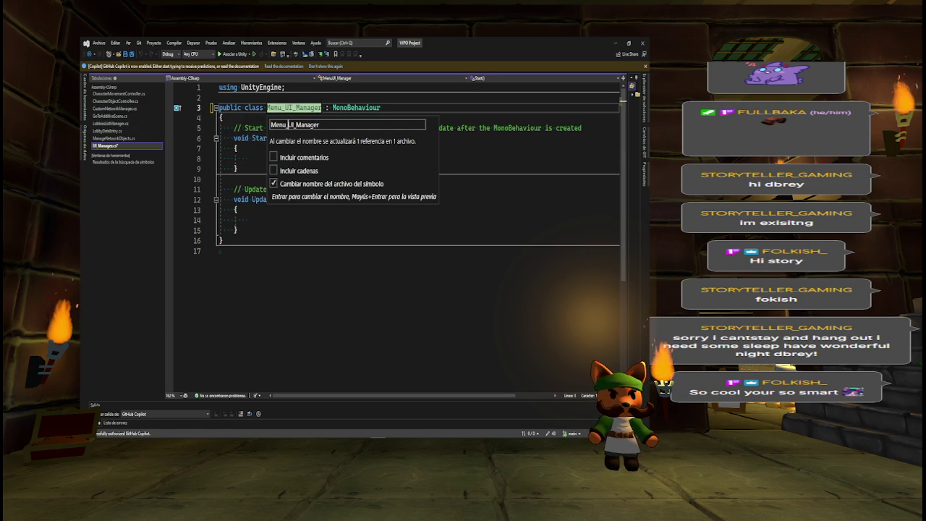
key("Return")
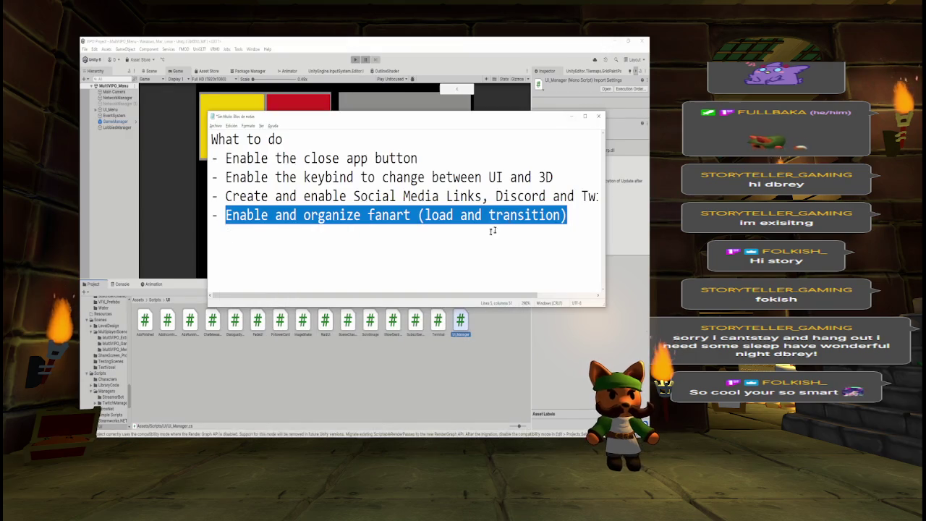
Bring Unity Editor back in front, showing Menu_UI_Manager in the UI folder.
left_click(443, 354)
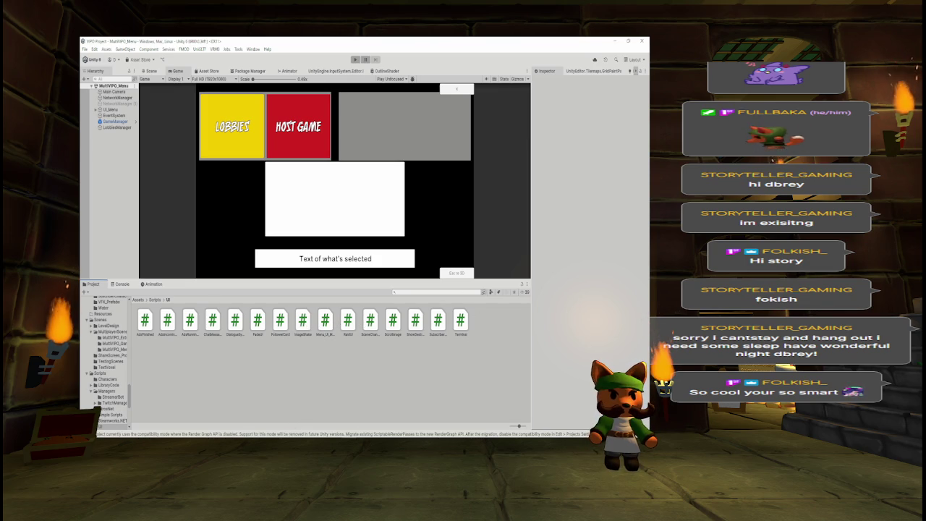
Show the Unity Console and scroll up through its warnings and import errors.
left_click(378, 431)
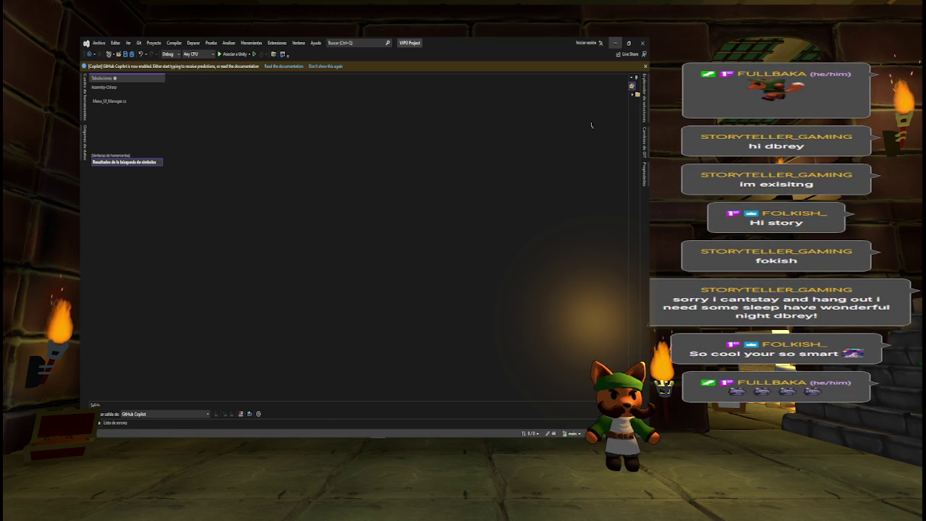
key("alt+Tab")
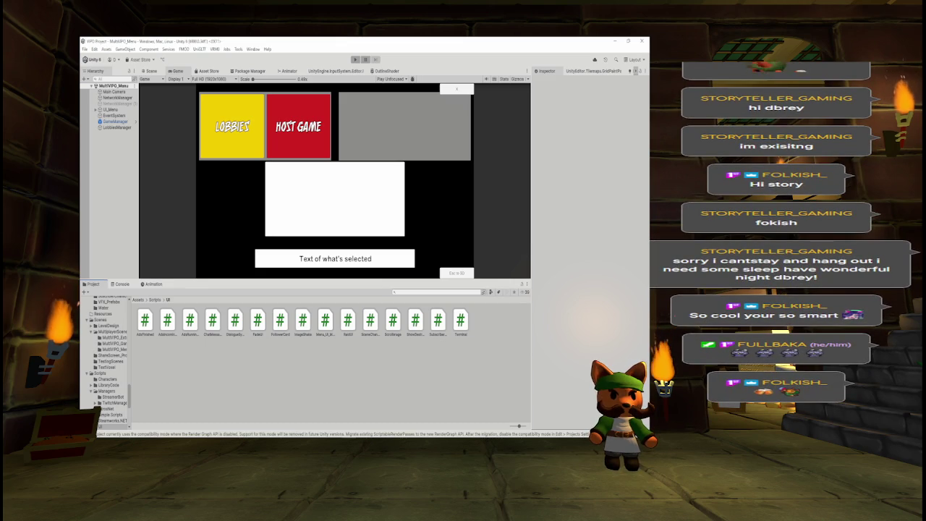
key("alt+Tab")
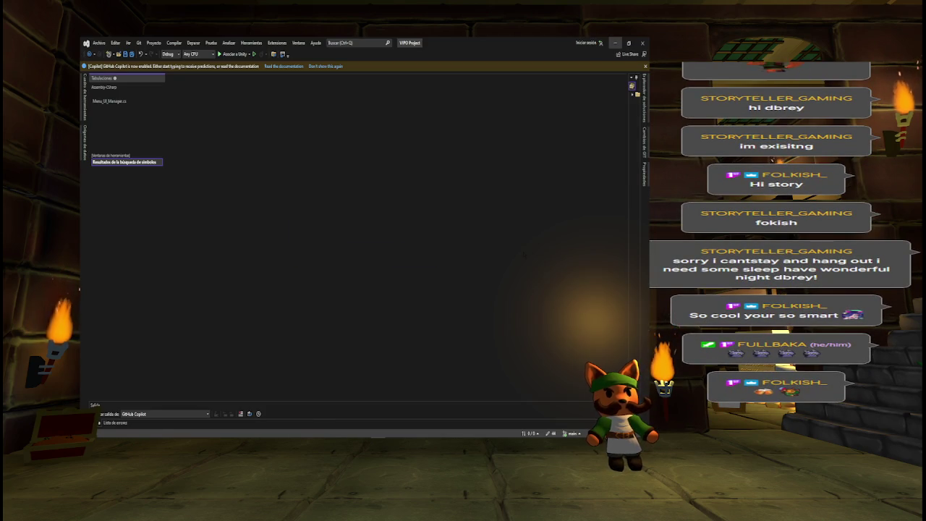
key("alt+Tab")
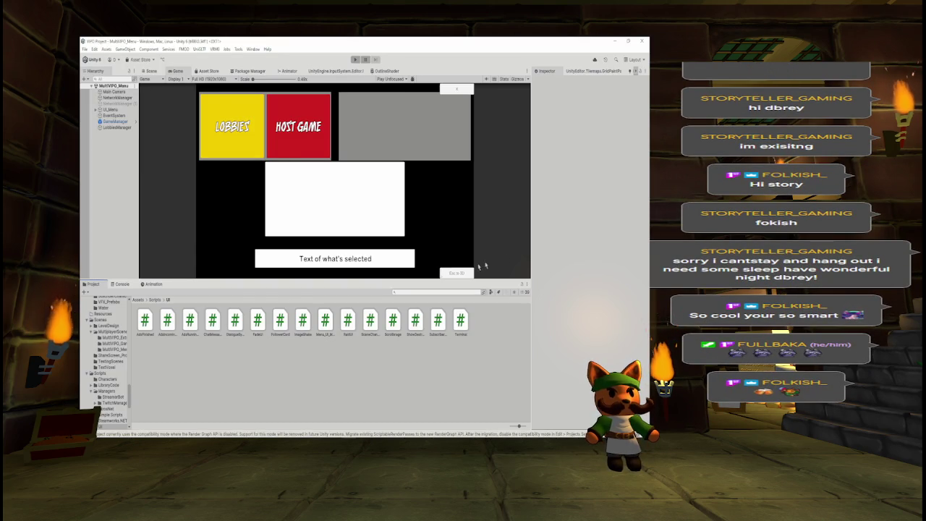
left_click(120, 284)
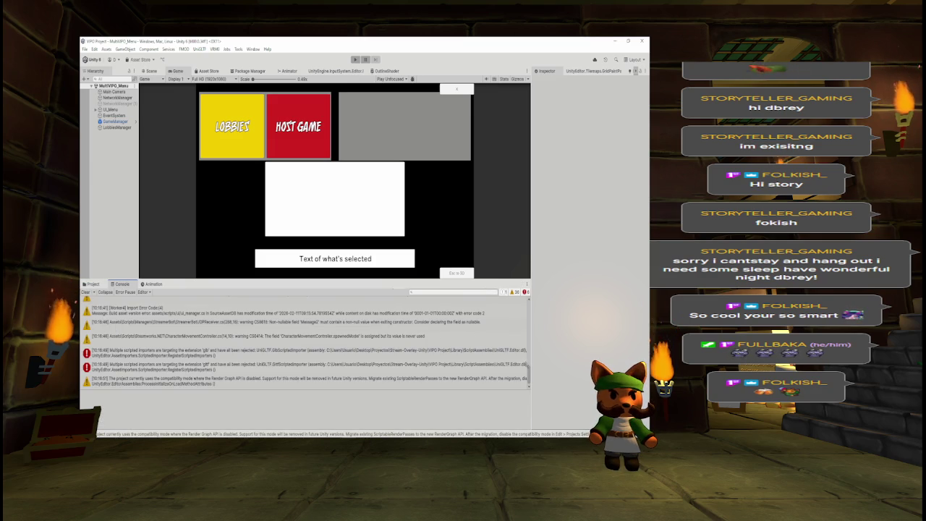
left_click_drag(529, 374, 531, 307)
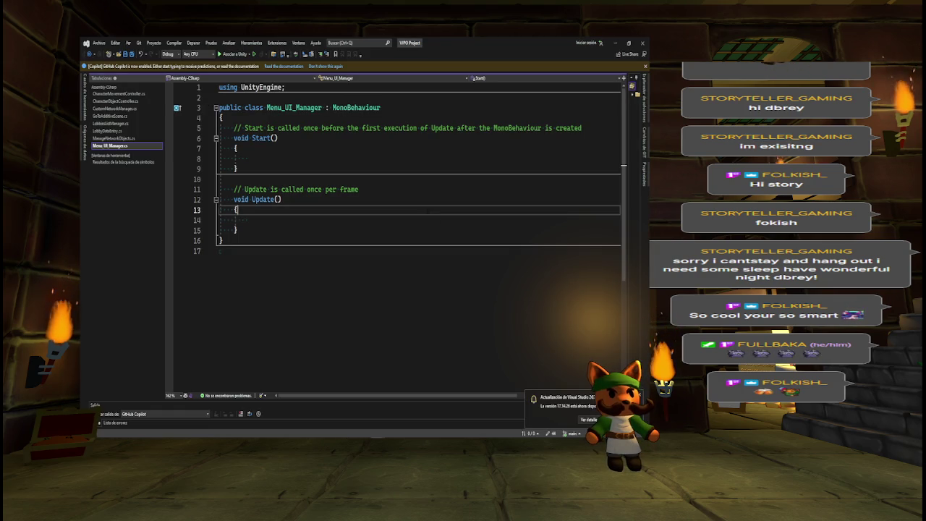
Close the other open script tabs, leaving only Menu_UI_Manager.cs.
left_click(428, 214)
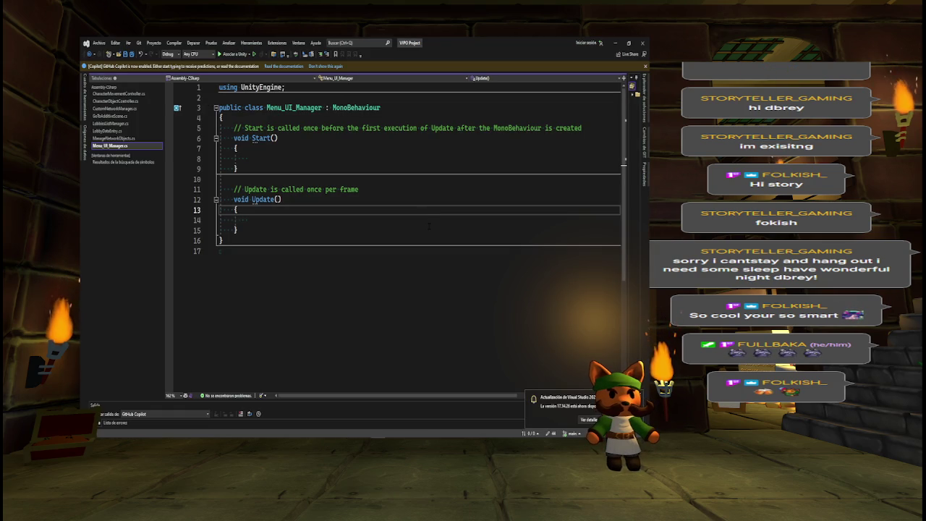
left_click(268, 158)
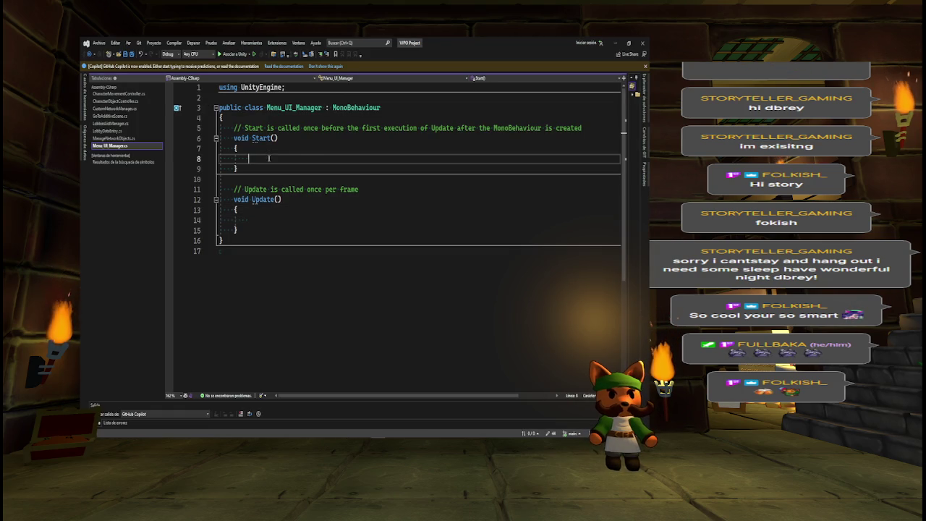
left_click(159, 94)
left_click(159, 94)
left_click(159, 94)
left_click(159, 94)
left_click(159, 94)
left_click(159, 94)
left_click(159, 94)
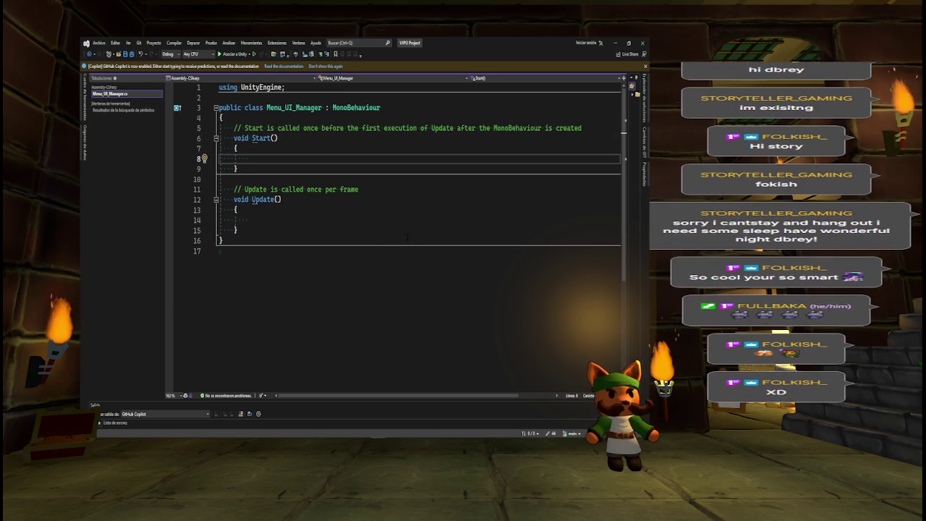
Add the comment '// Will have a reference to every UI element of the menu to control it'.
left_click(254, 117)
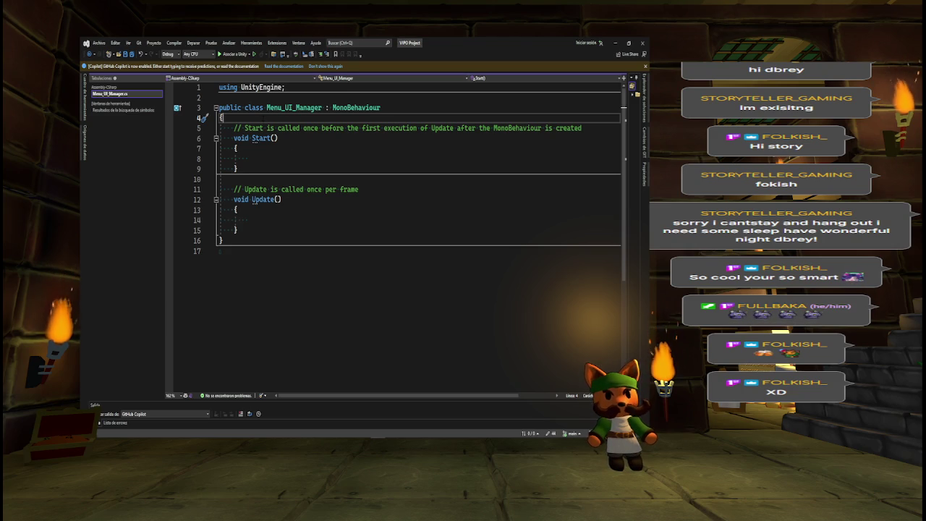
key("Return")
key("Return")
key("Up")
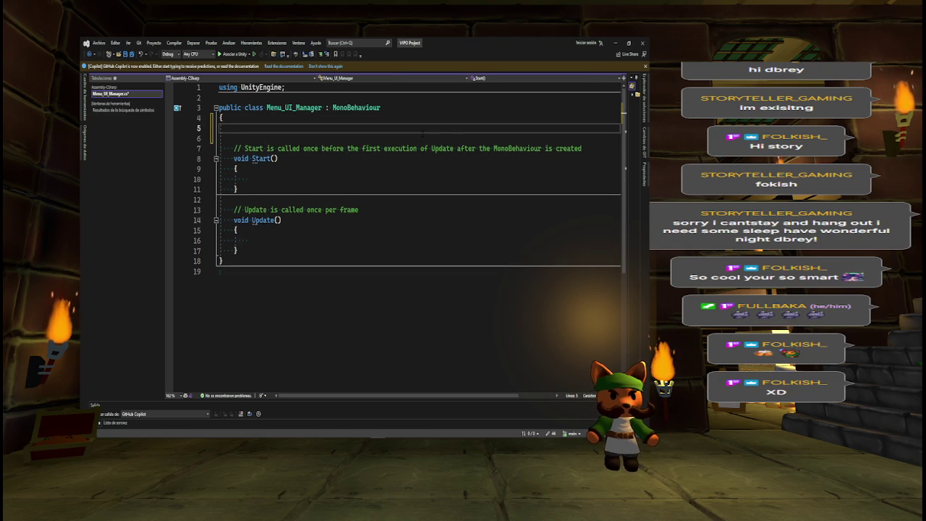
type("//")
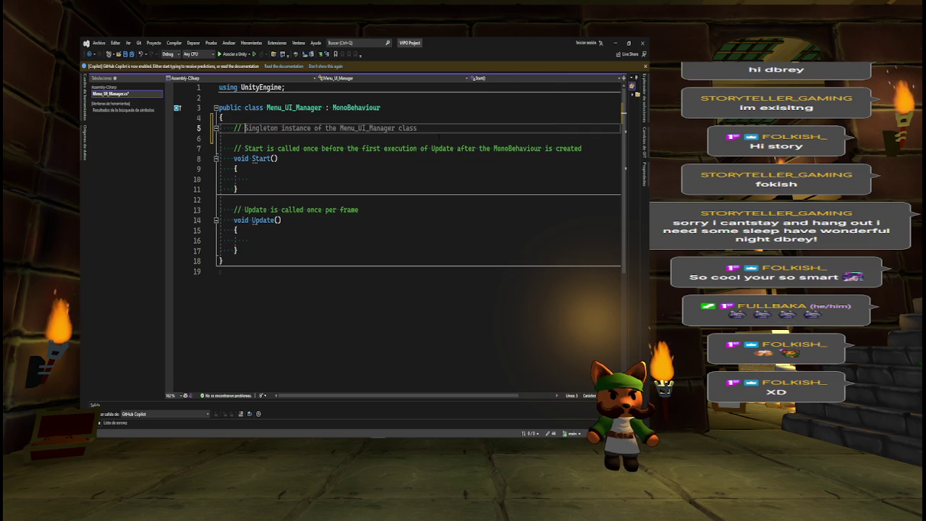
type("Will have a reference to every UI element of the menu to control it")
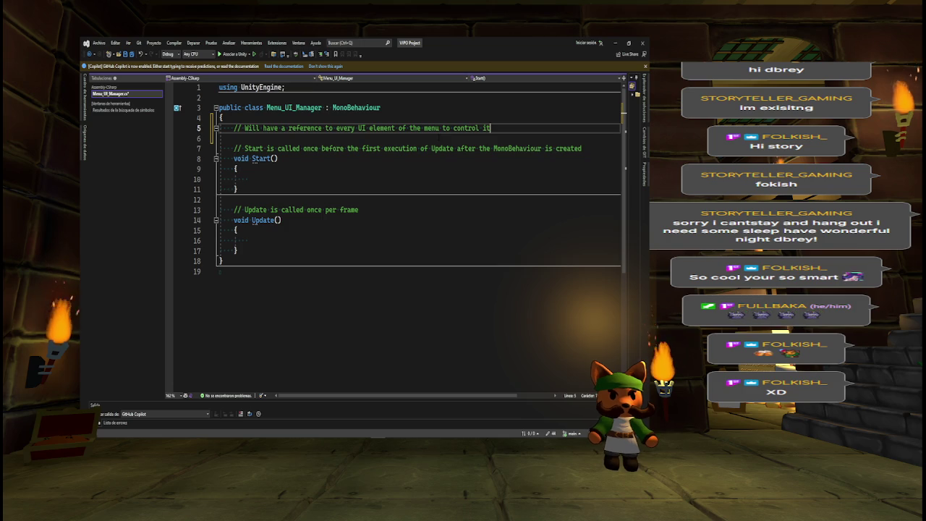
Add a second comment about taking the mouse position and mouse/keyboard input into account.
key("Return")
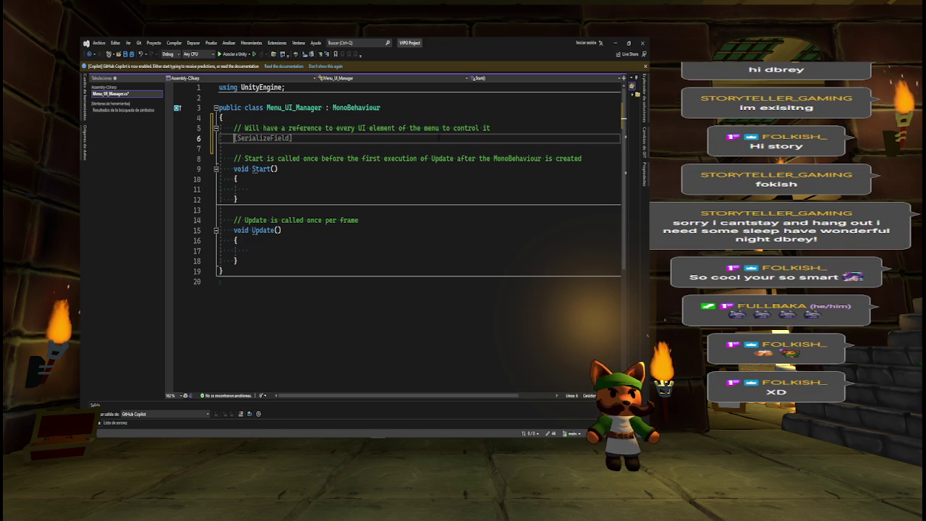
type("// ")
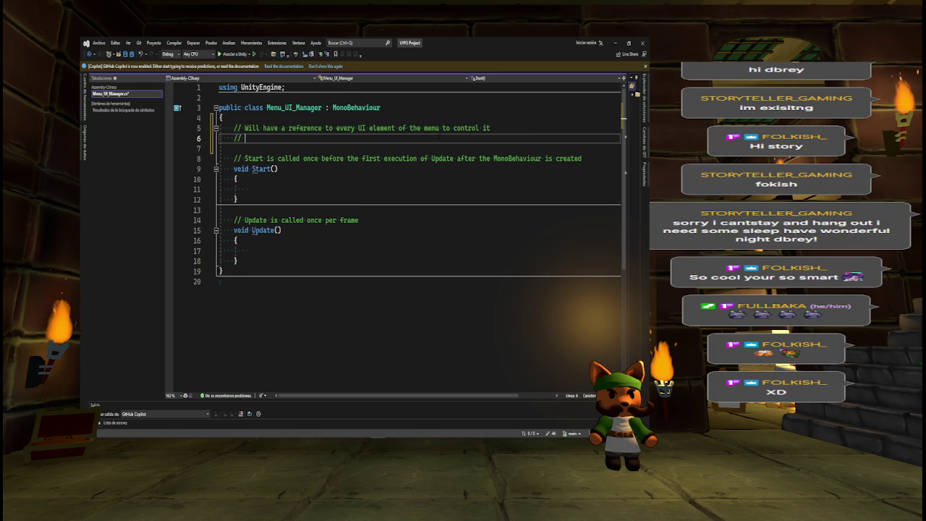
type("Will a")
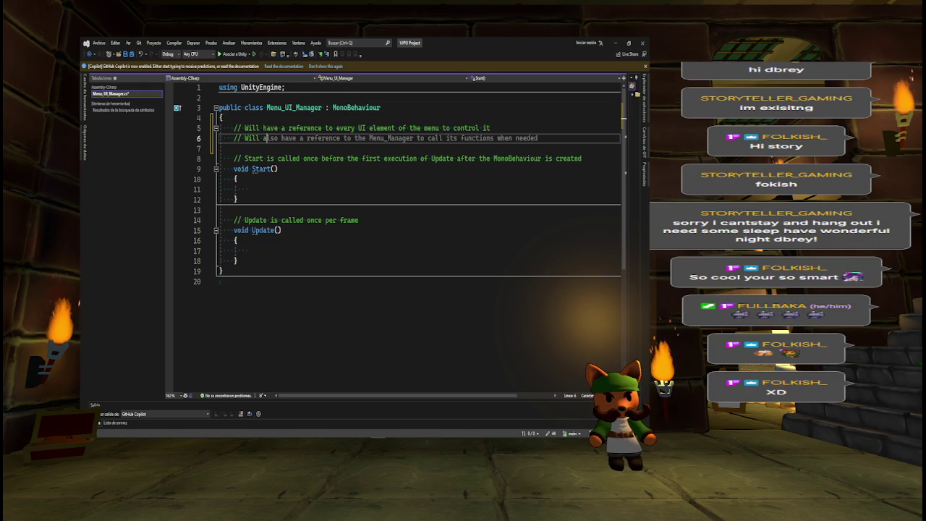
type("lso take")
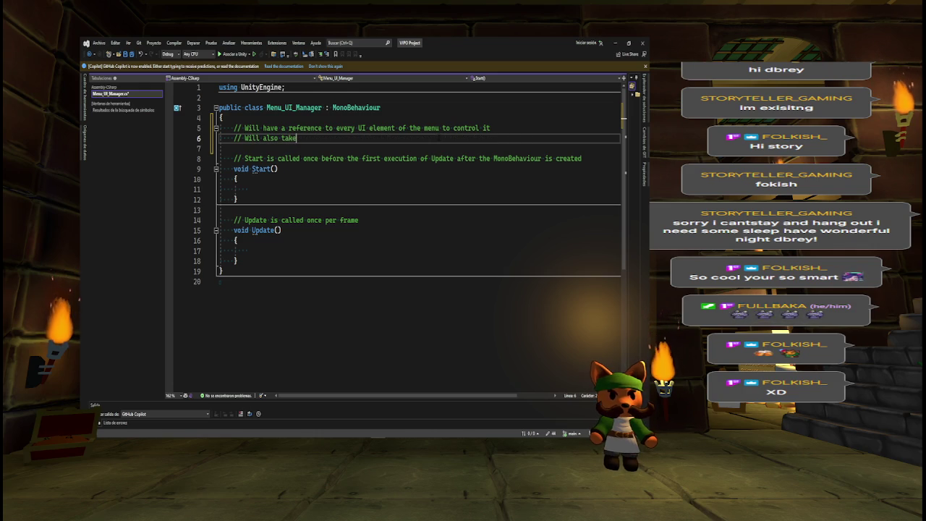
type(" into accou")
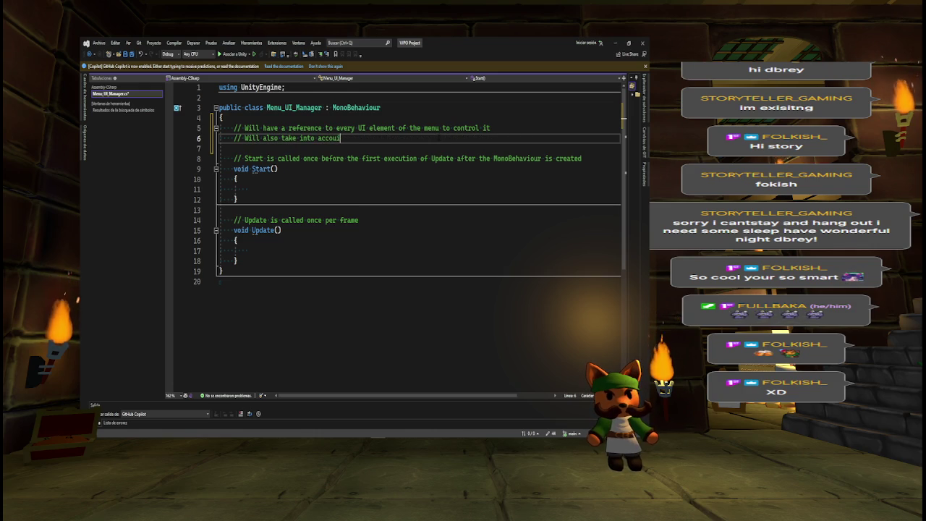
type("nt the pos")
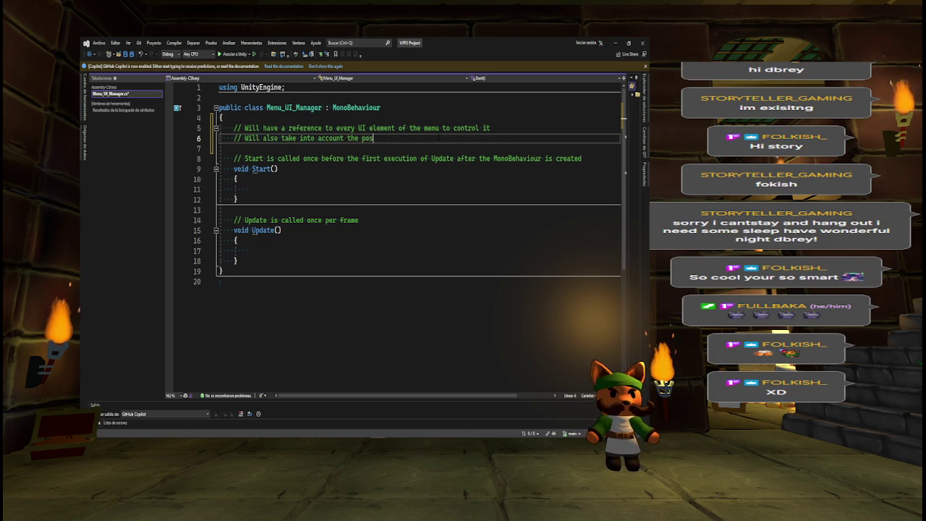
type("ition of the mous")
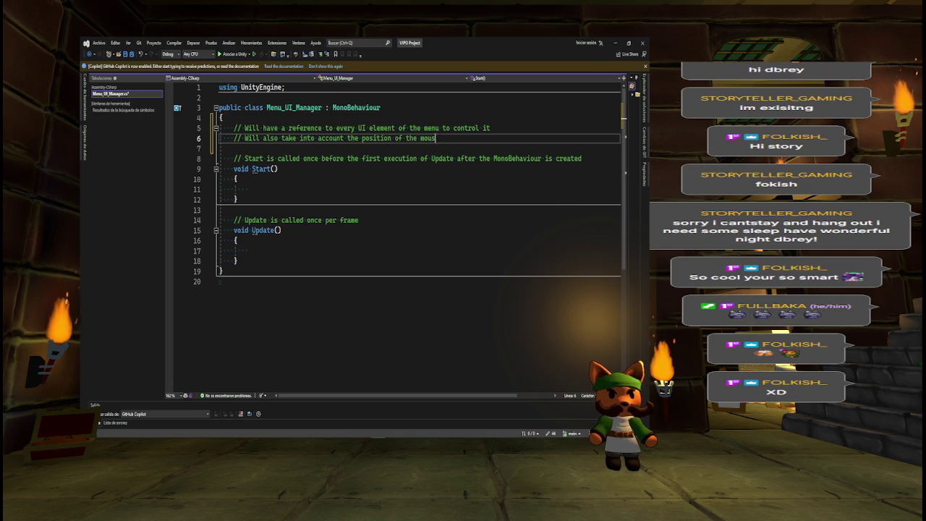
type("e and")
key("Tab")
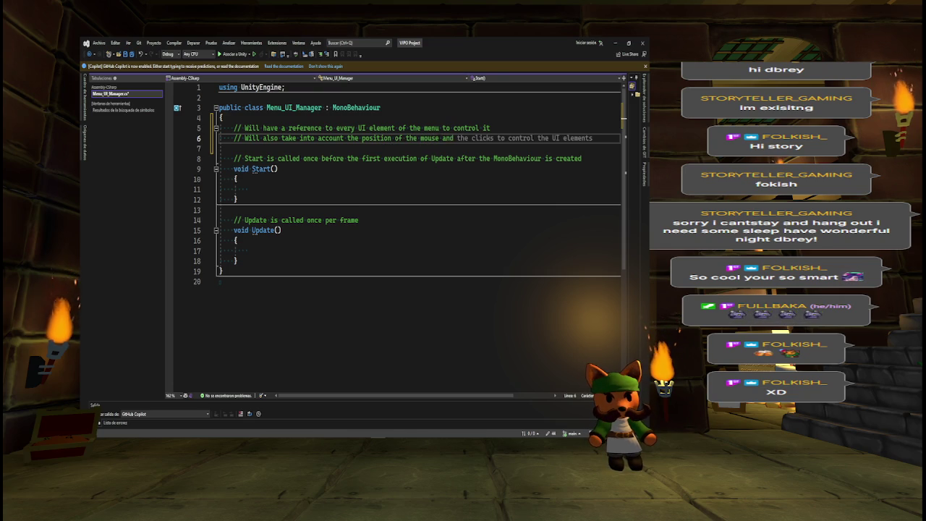
type("the ")
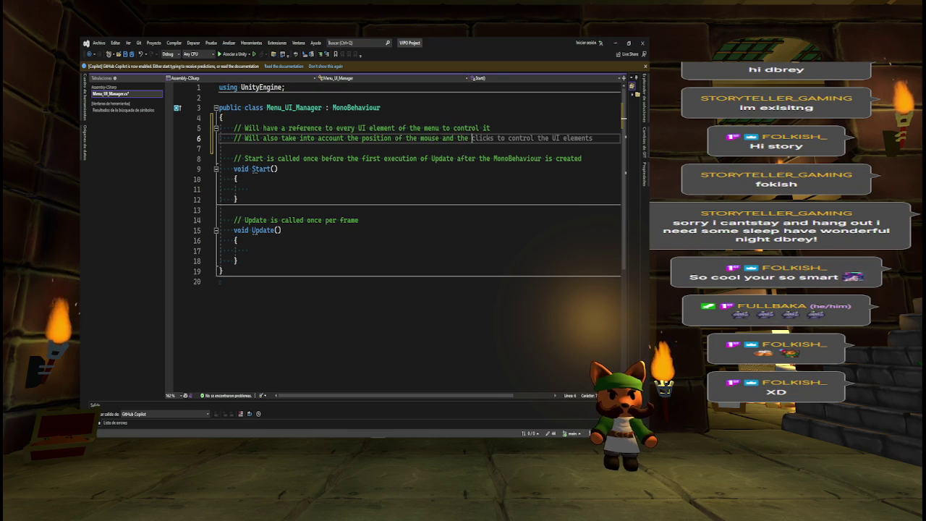
type("input of ")
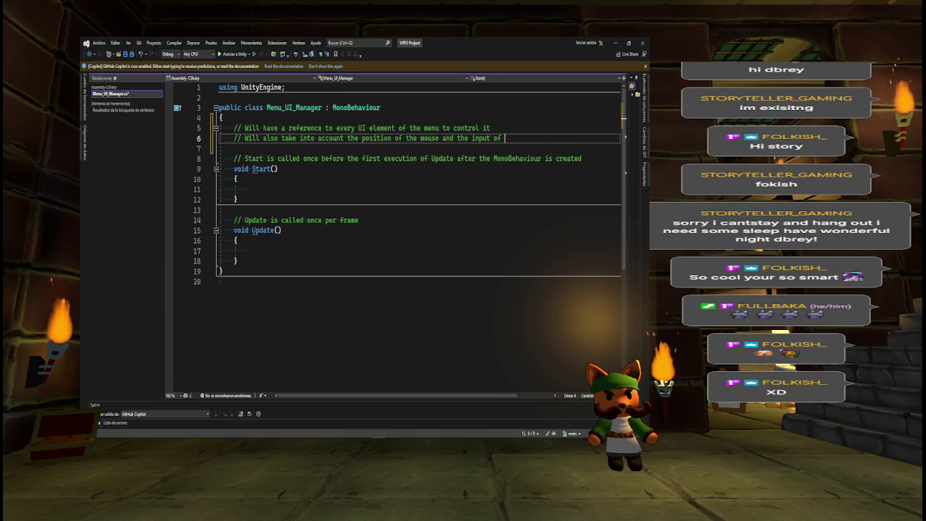
type("the mouse and keybor")
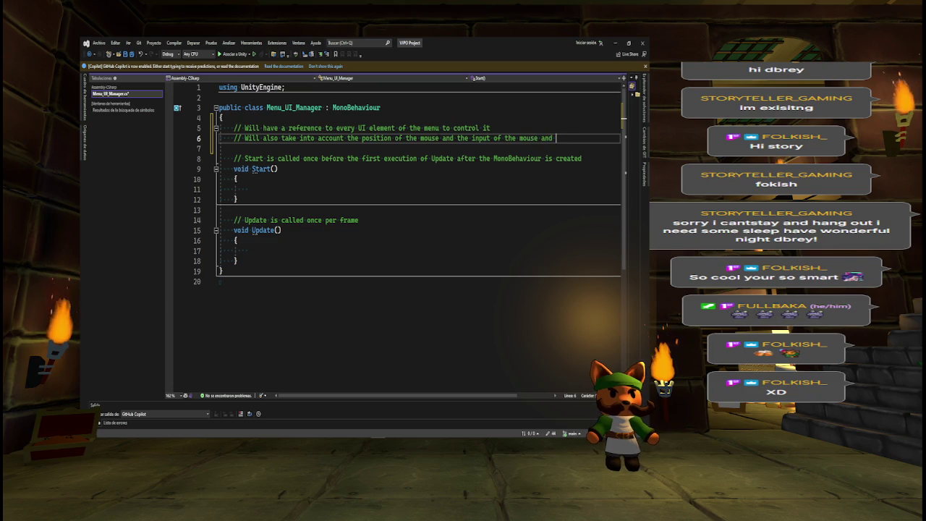
key("BackSpace")
type("ard")
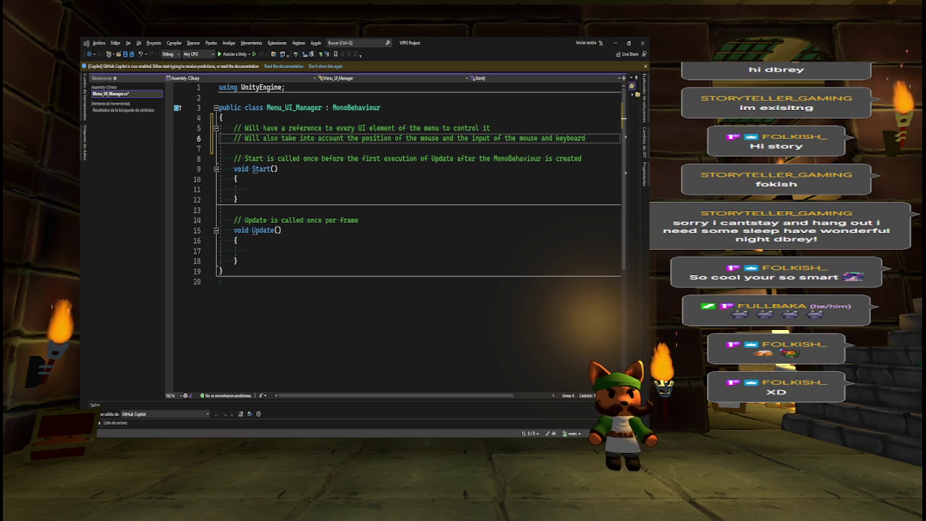
key("alt")
key("Escape")
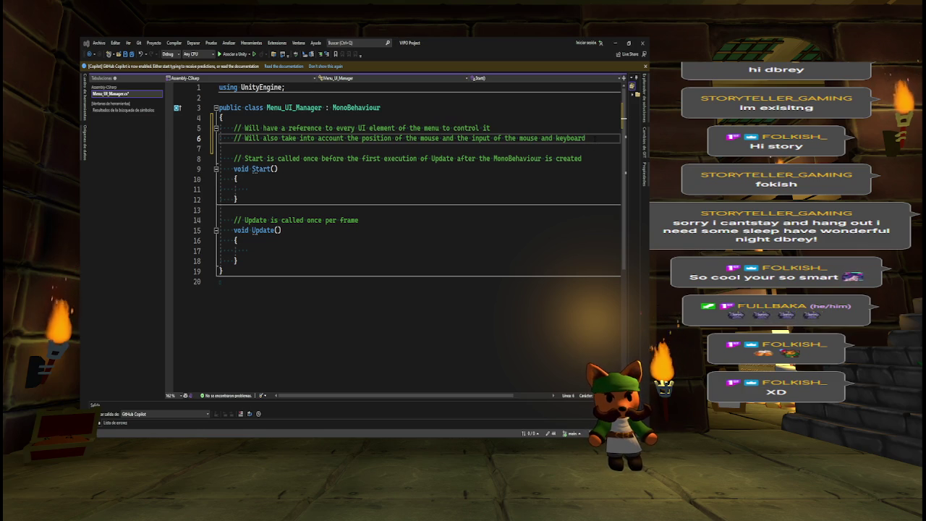
key("alt+Tab")
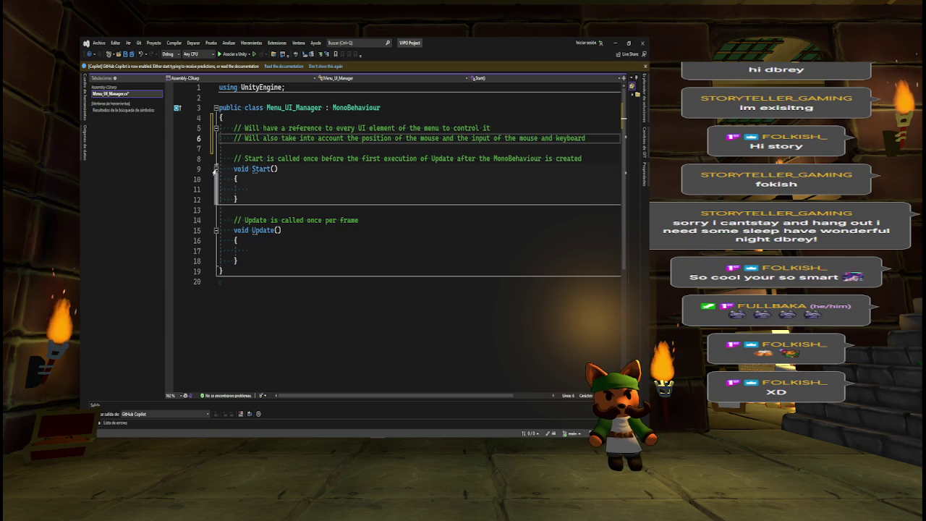
Delete the Start and Update methods from the Menu_UI_Manager class.
left_click(215, 169)
left_click_drag(234, 158, 239, 230)
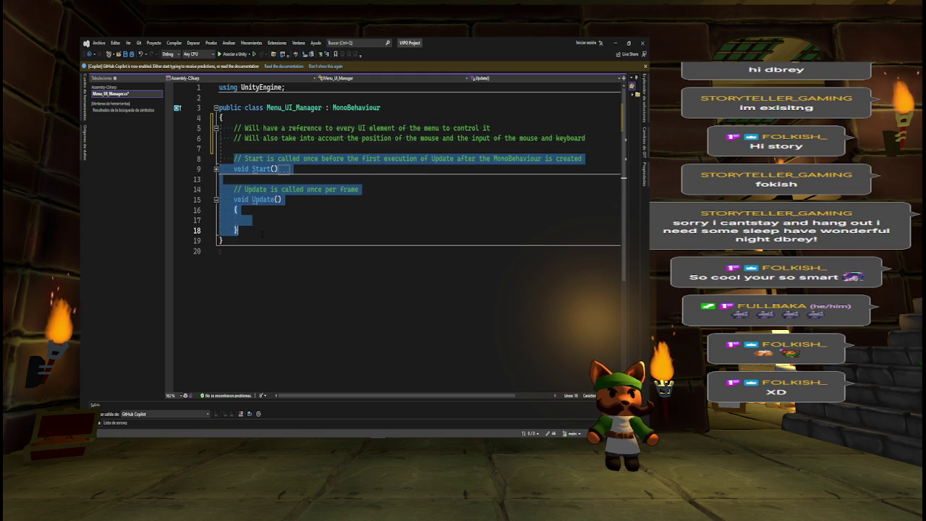
key("Delete")
key("Up")
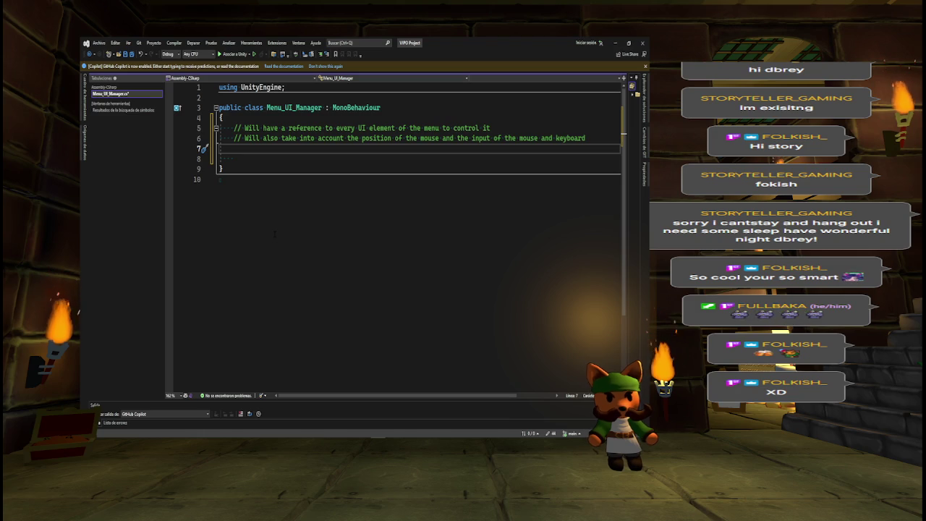
Type a [SerializeField] GameObject field, then remove it, leaving line 7 empty.
type("[")
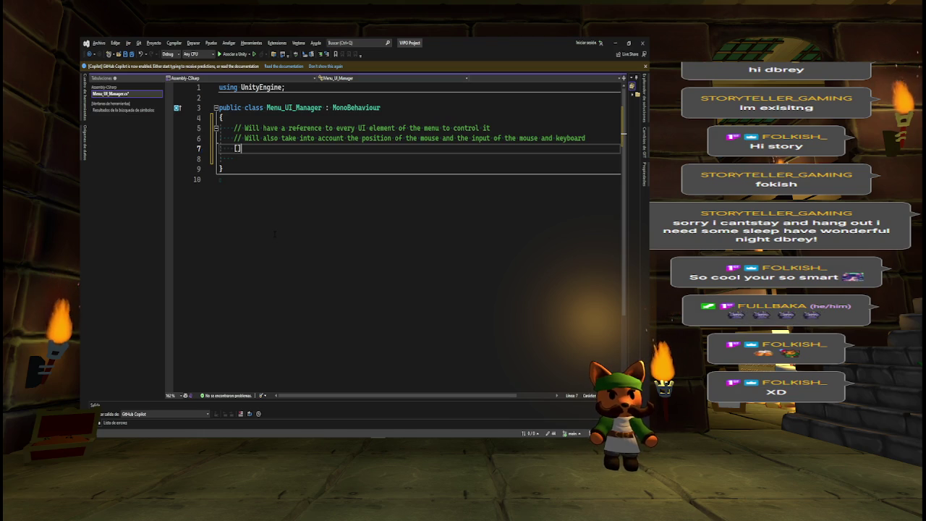
type("Serial")
key("Tab")
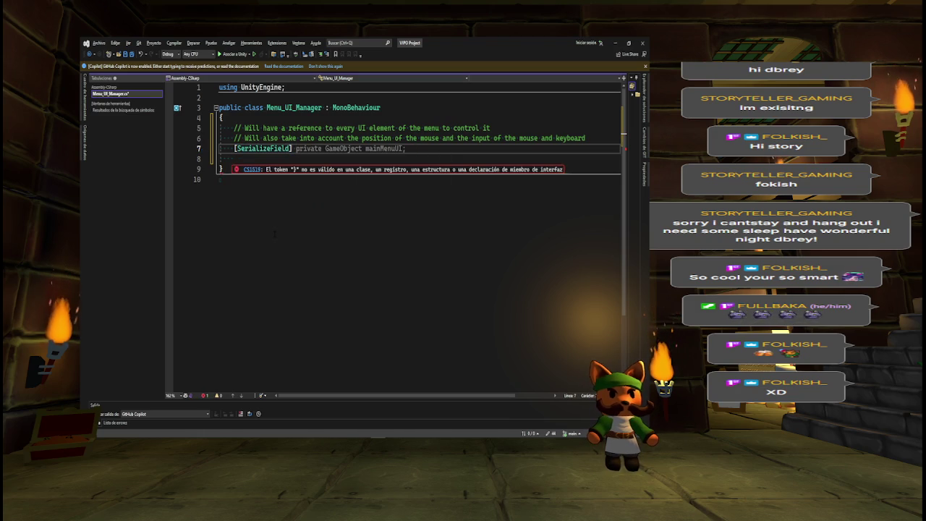
type("G")
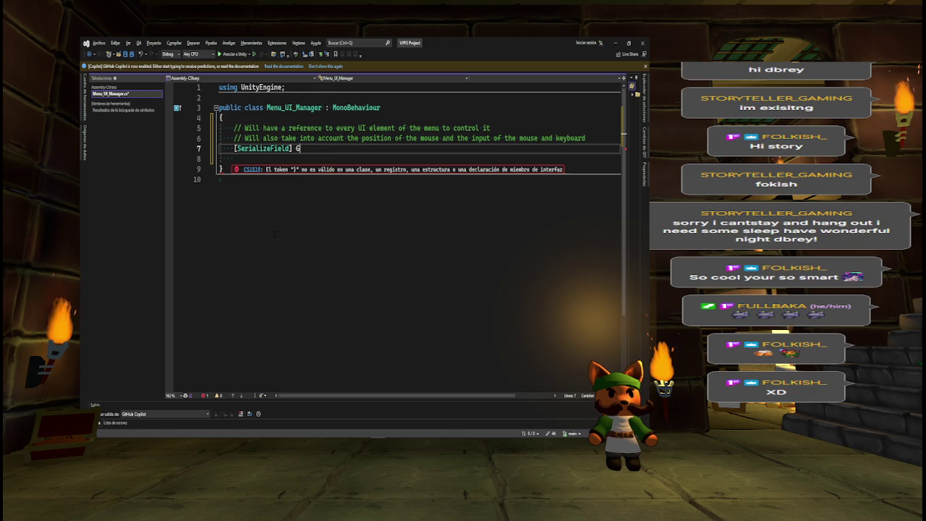
type("ameO")
key("Tab")
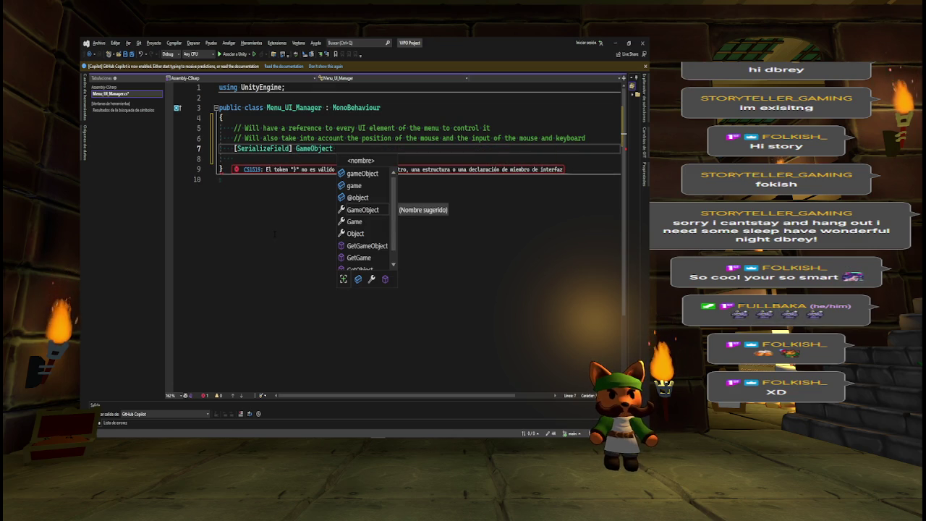
key("ctrl+BackSpace")
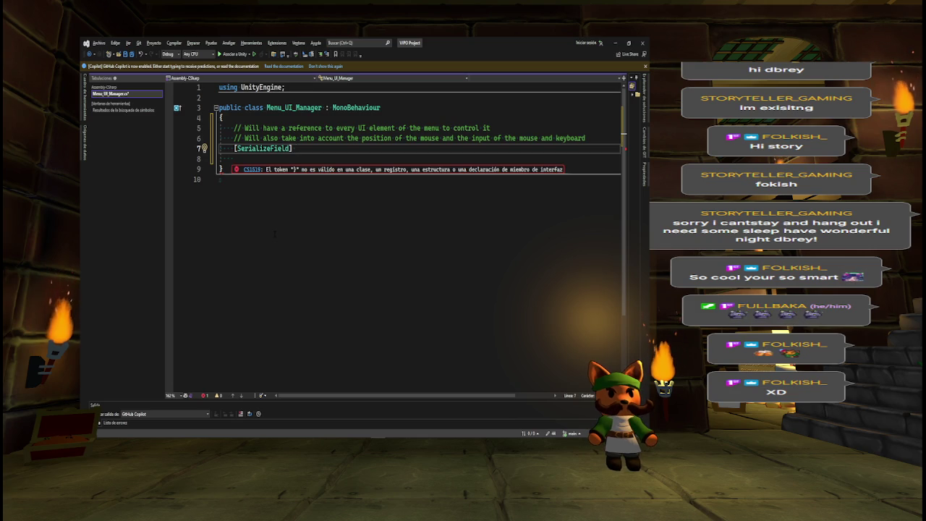
key("ctrl+BackSpace")
key("ctrl+BackSpace")
key("ctrl+BackSpace")
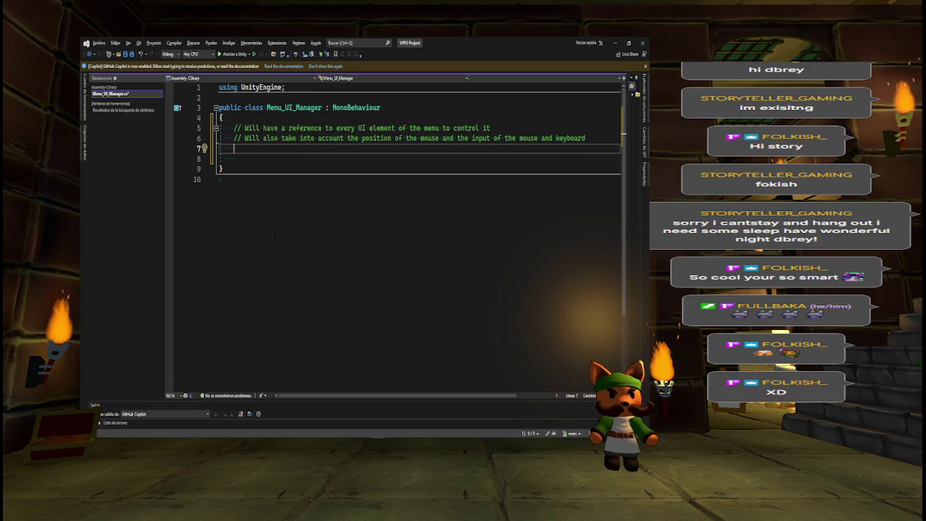
key("Down")
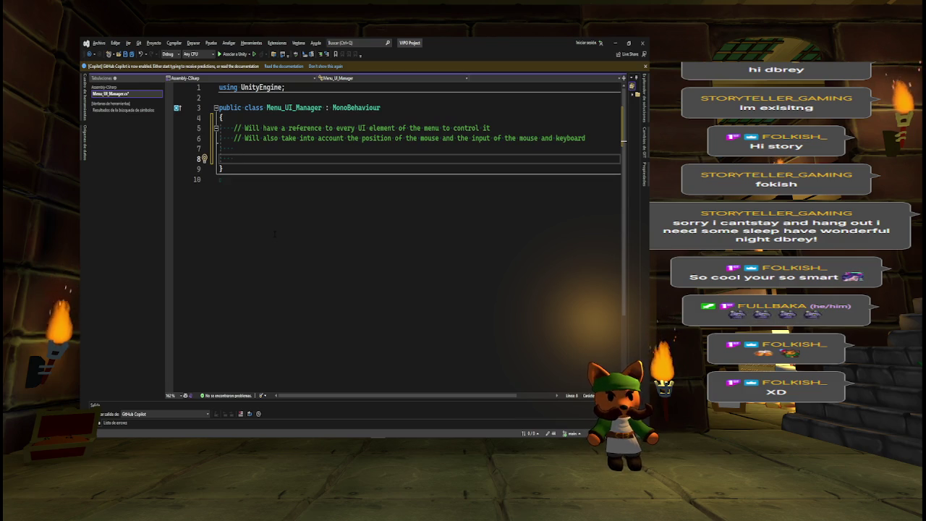
Declare an empty public void finishApp() method in the class.
type("public vo")
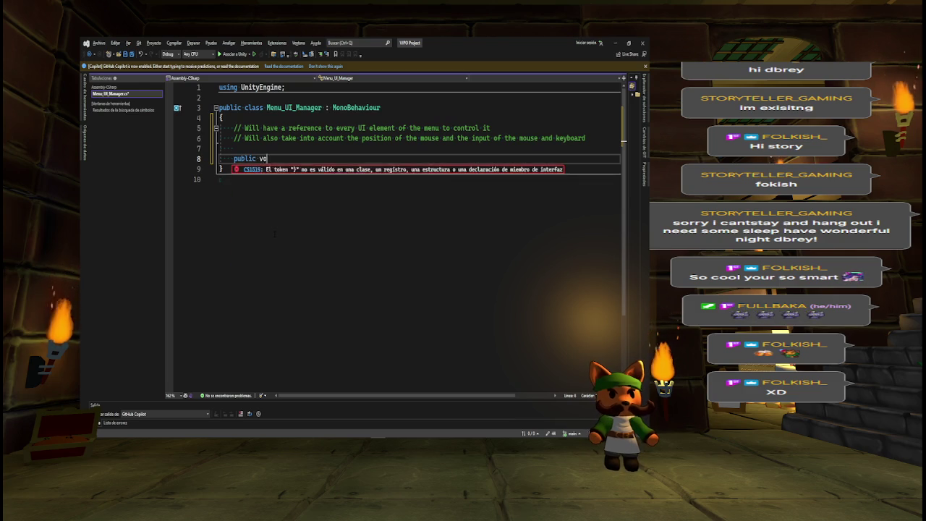
type("id disabl")
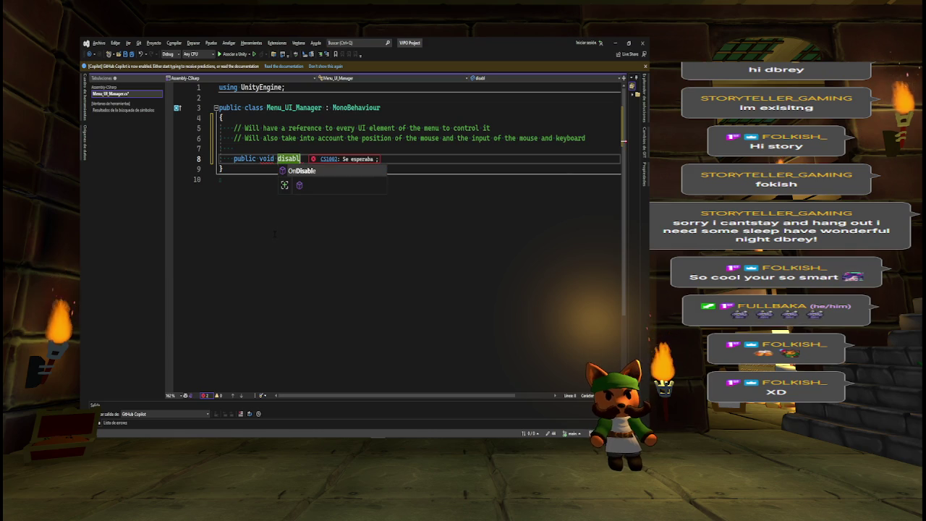
key("BackSpace")
key("BackSpace")
key("BackSpace")
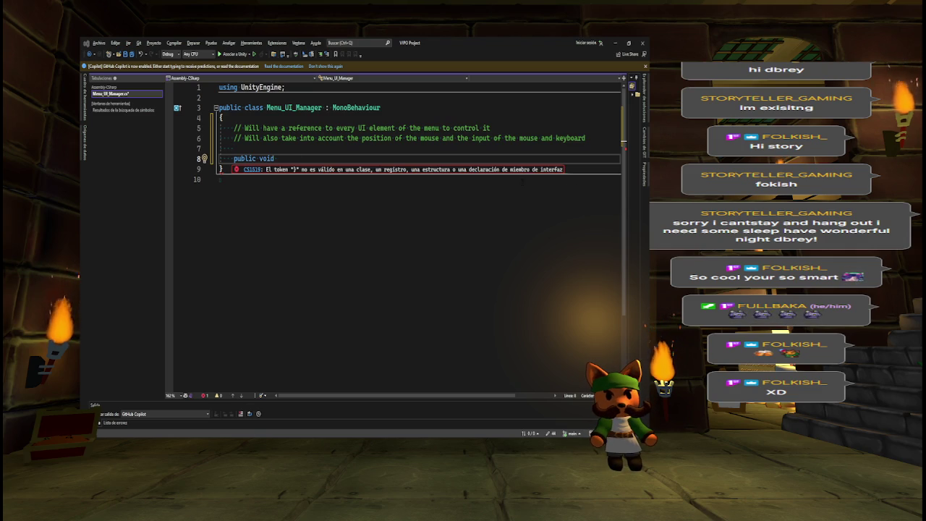
left_click(293, 158)
type("finish")
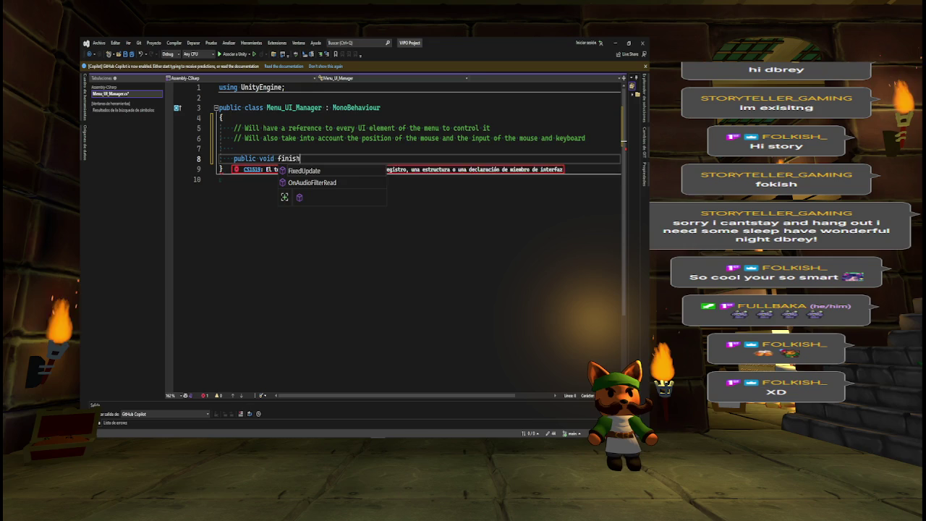
type("App()")
key("Return")
type("{ }")
key("Return")
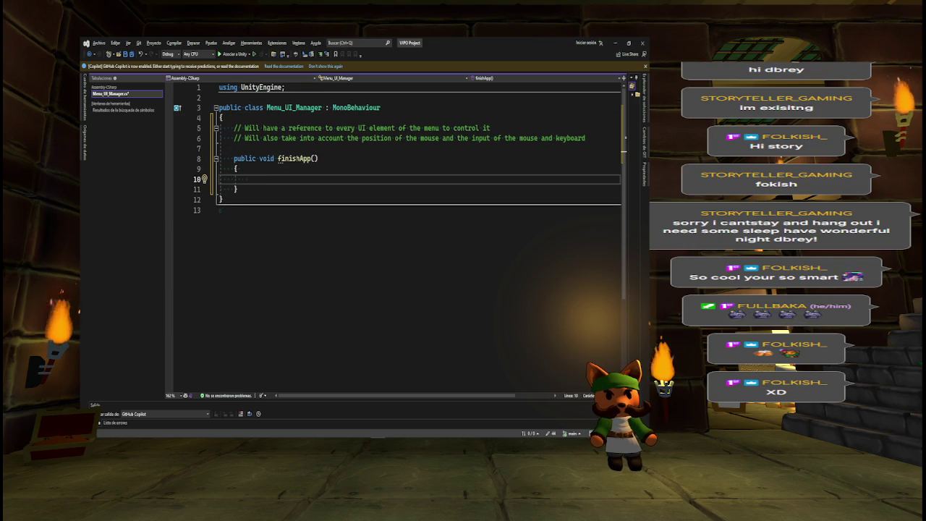
Add the comment '// We close the game' above it and rename the method finishGame.
left_click(234, 148)
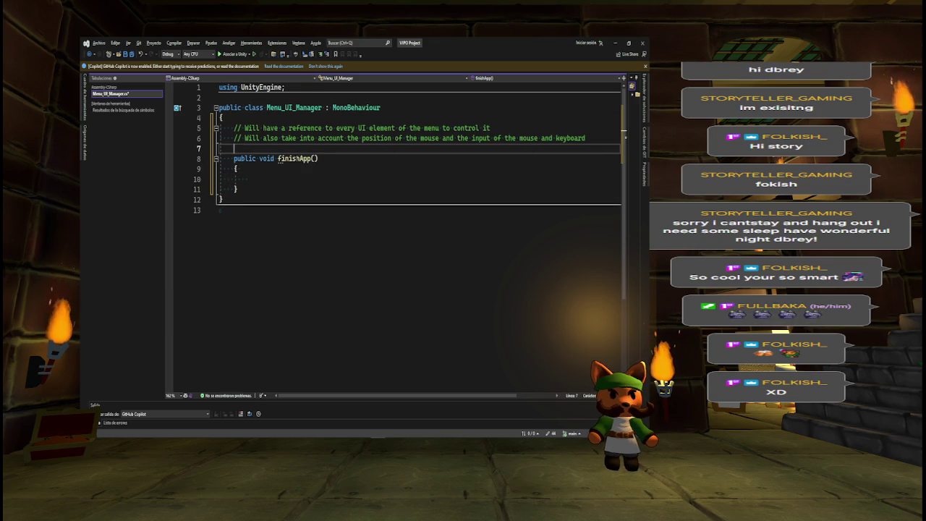
key("Return")
type("// We close the app")
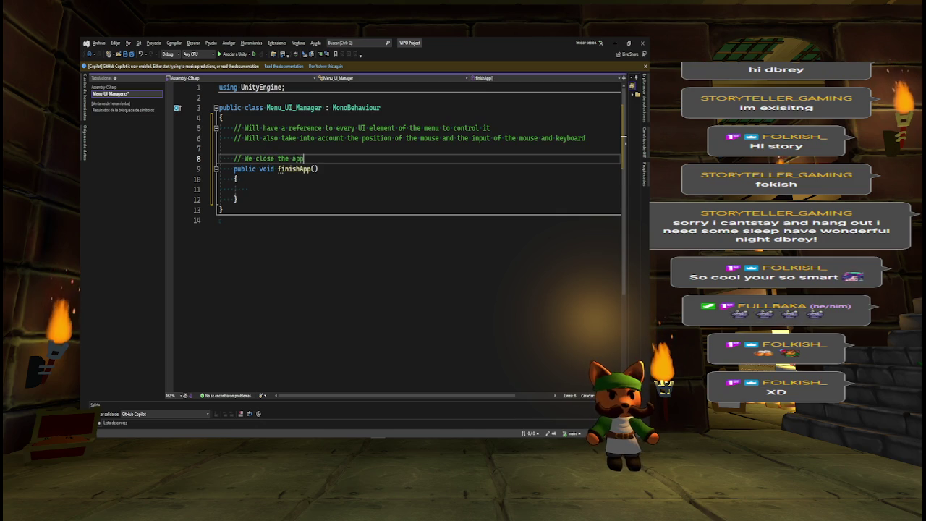
key("BackSpace")
key("BackSpace")
key("BackSpace")
type("ga")
left_click(311, 169)
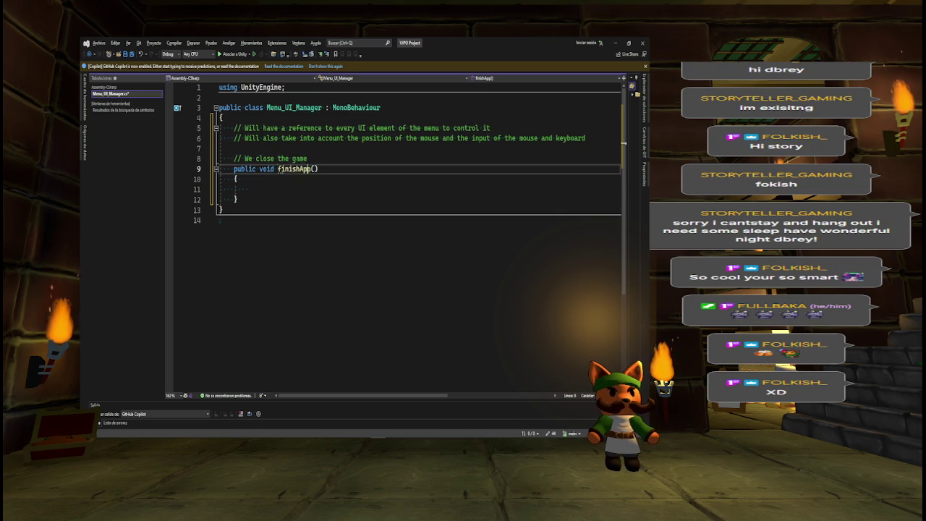
key("BackSpace")
key("BackSpace")
key("BackSpace")
type("Game")
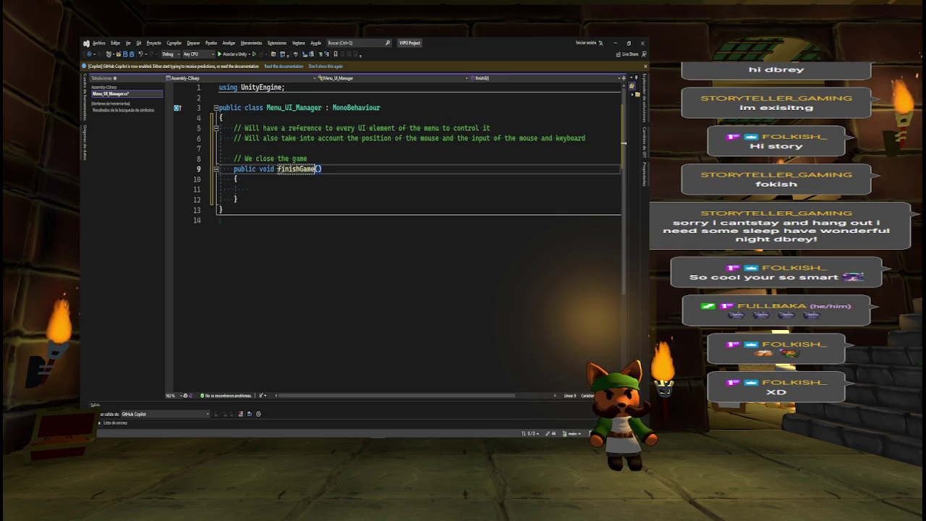
key("Return")
key("Down")
key("Down")
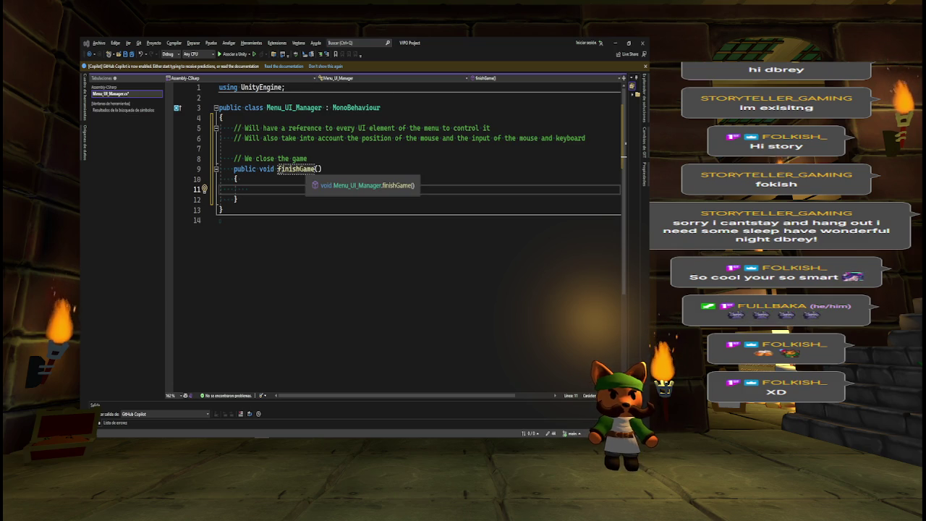
Rename the method to closeGame and write Application.Quit(); in its body.
left_click(280, 168)
double_click(281, 168)
type("closeGame")
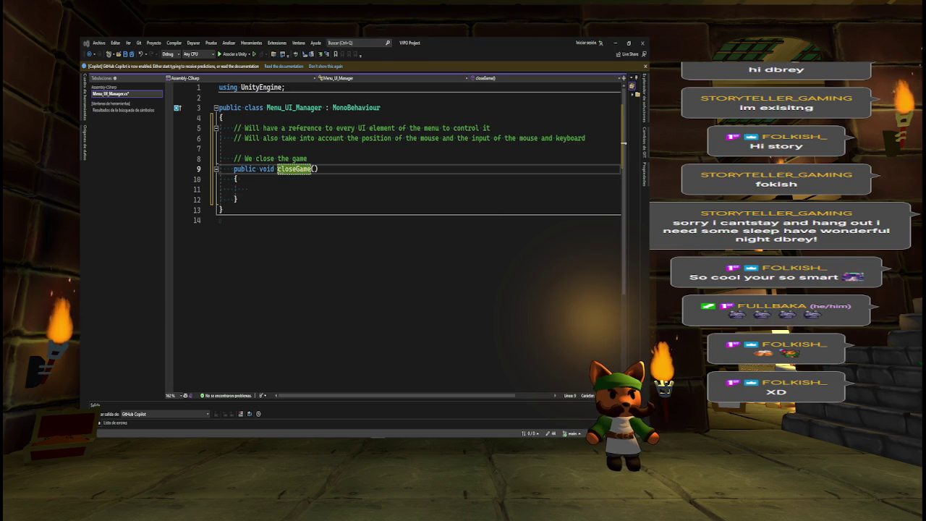
left_click(248, 189)
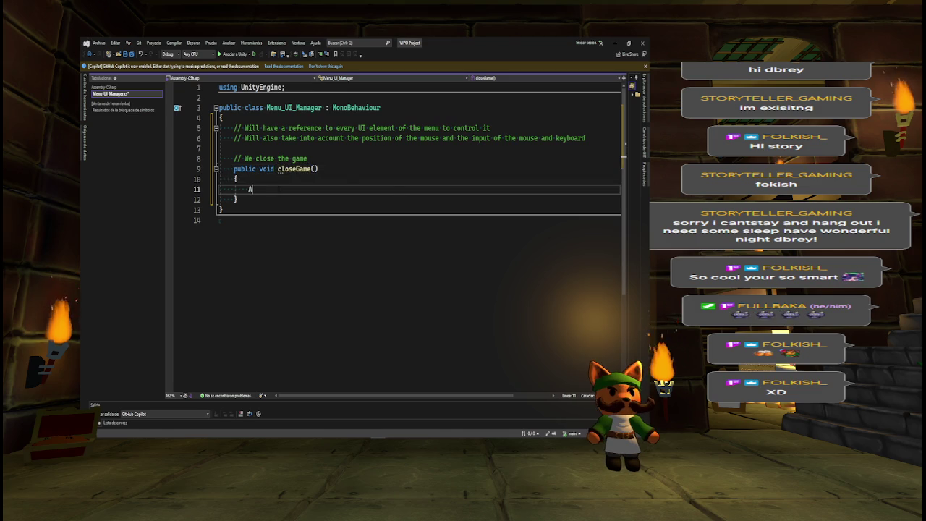
type("Application.Quit")
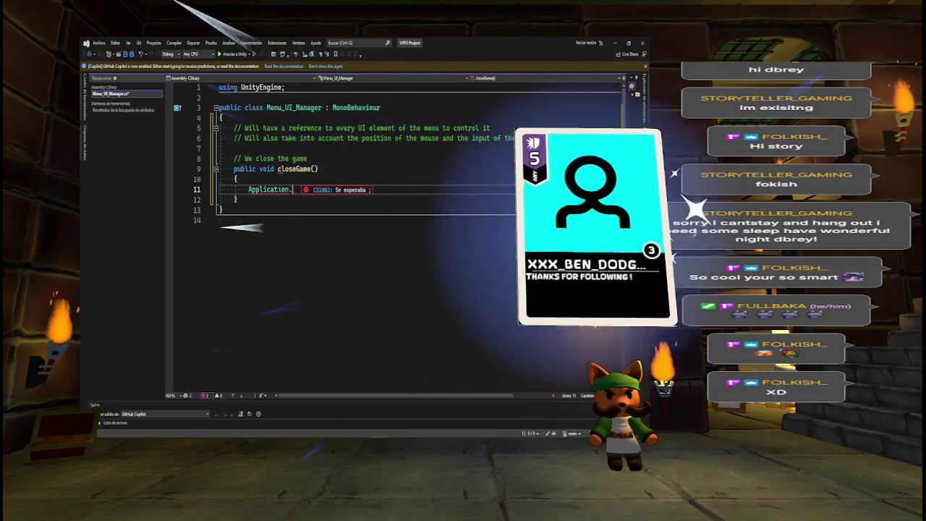
type("();")
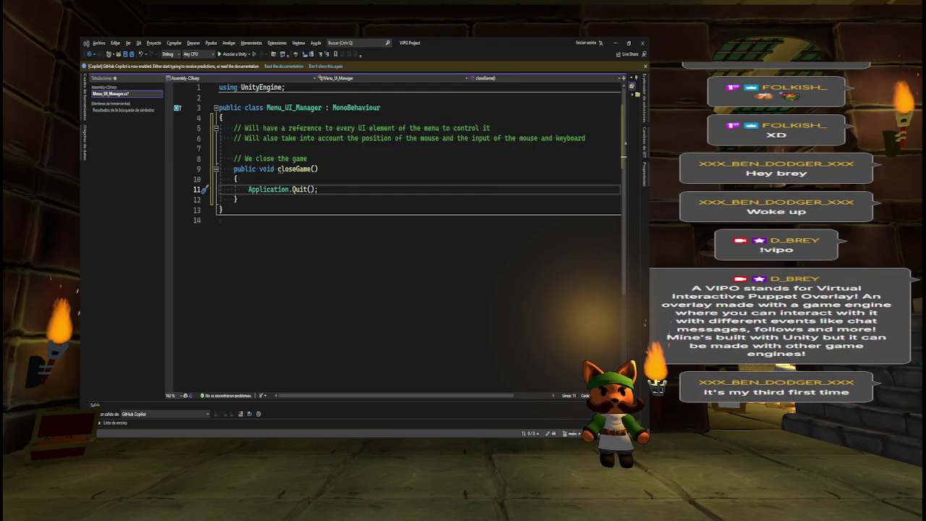
Enlarge Unity's Game view to review the menu, then go back to the closeGame code.
key("alt+Tab")
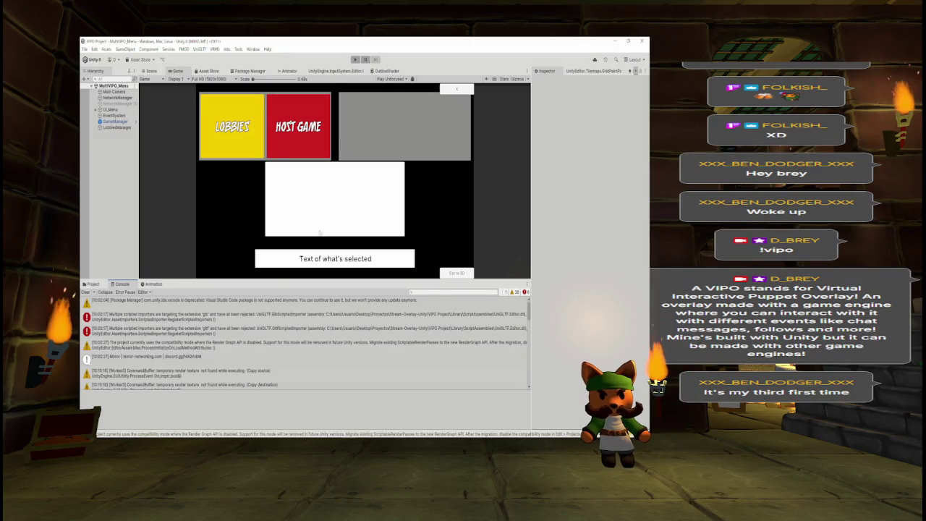
left_click_drag(247, 281, 247, 359)
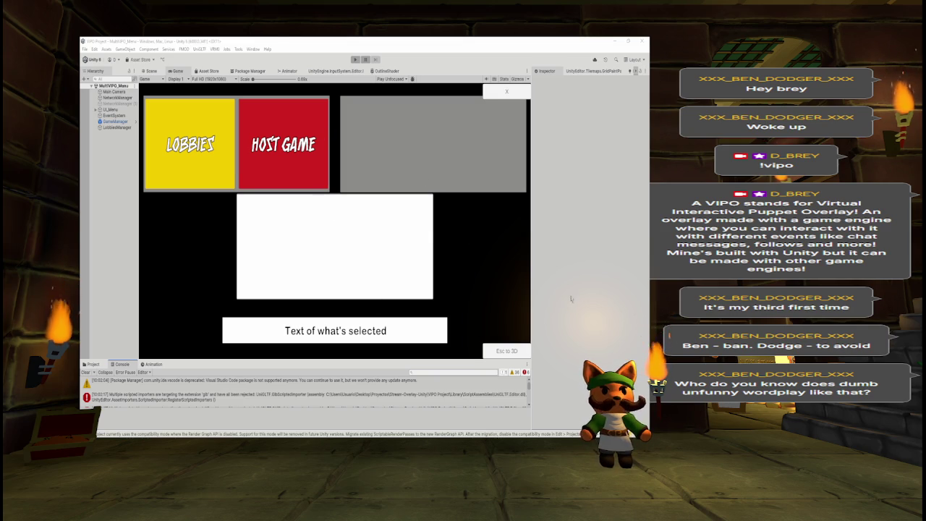
key("alt+Tab")
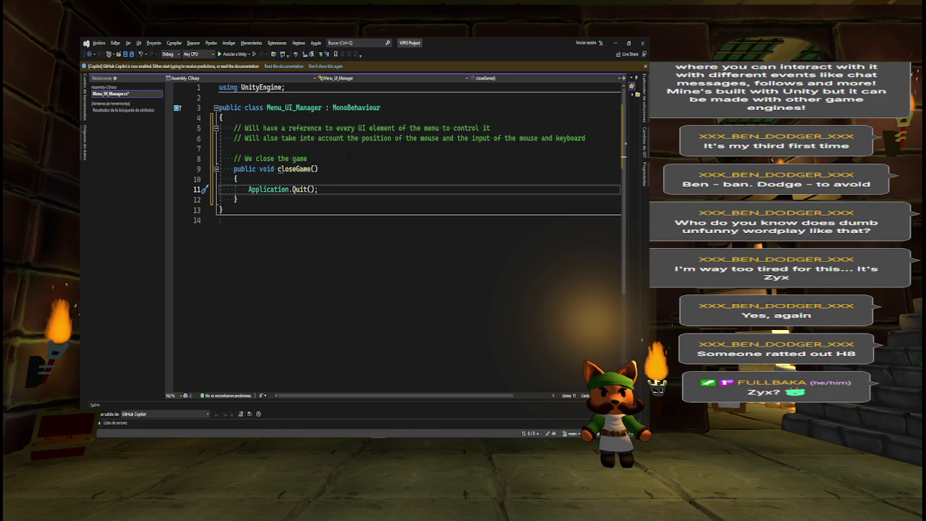
Add blank lines after closeGame, check the Notepad to-do list, then select UI_Menu in Unity.
left_click(250, 197)
key("Return")
key("Return")
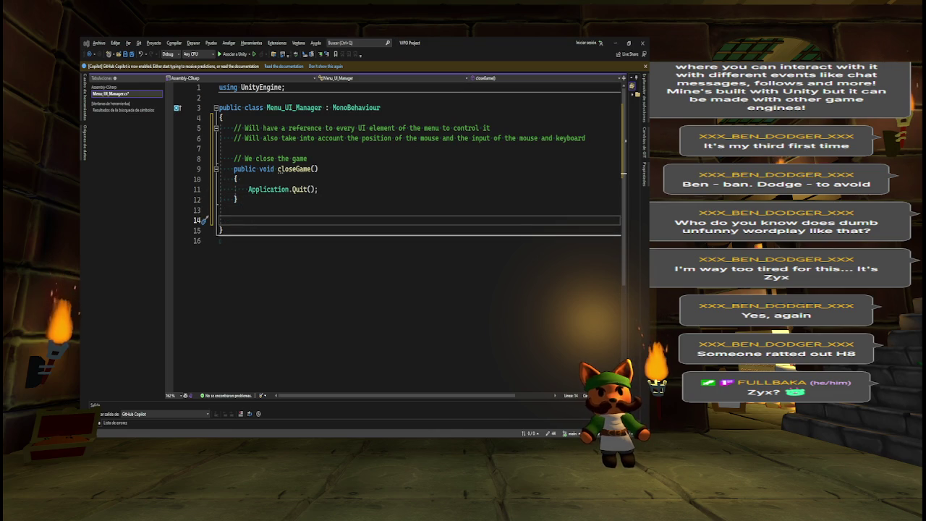
key("alt+Tab")
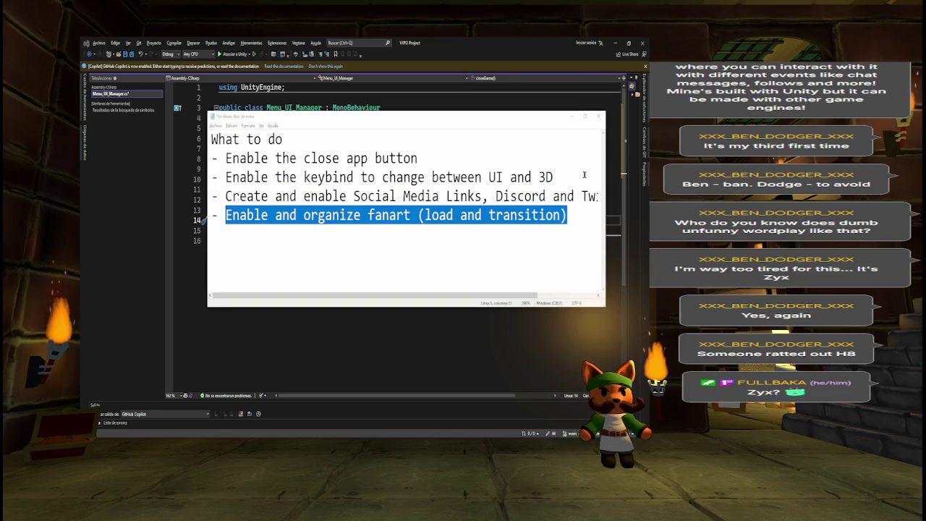
key("alt+Tab")
left_click(109, 110)
Review UI_Menu's child panels, add the Menu_UI_Manager component to UI_Menu, then select CloseButton.
key("Right")
key("Down")
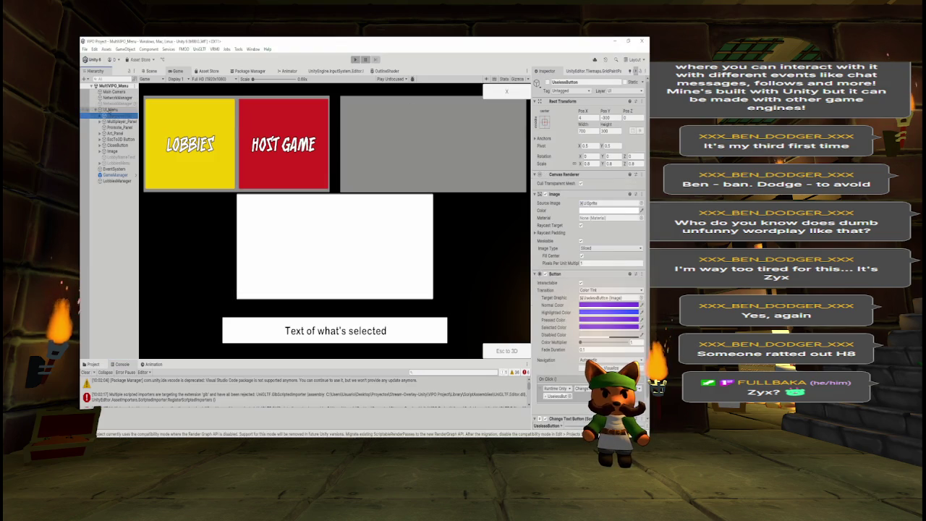
key("Down")
key("Down")
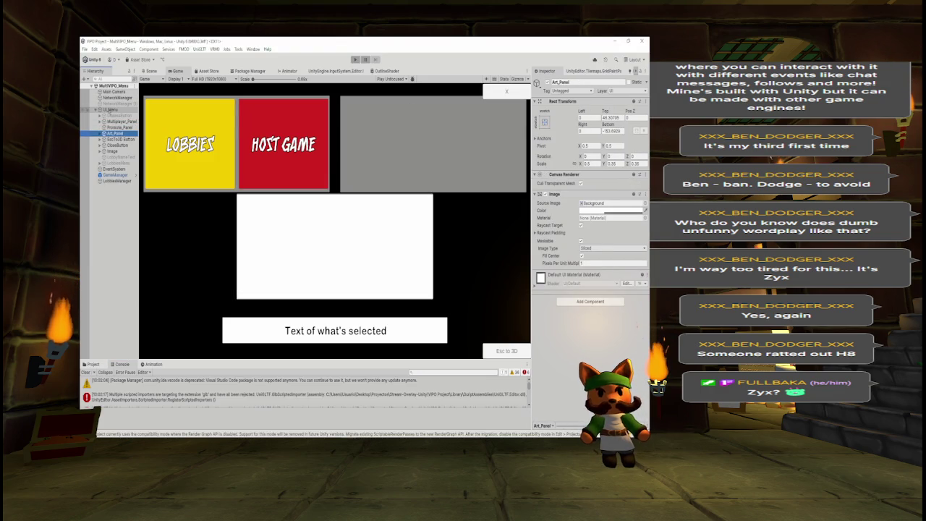
key("Down")
key("Down")
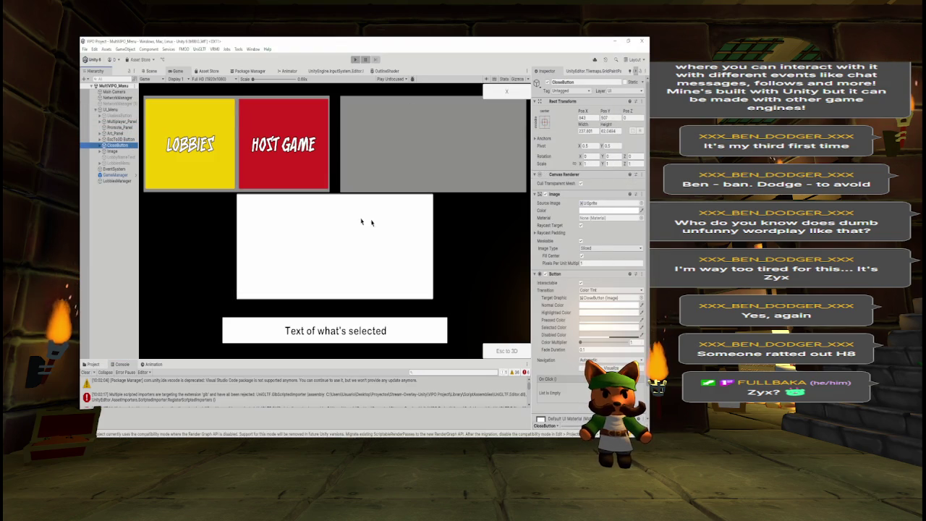
key("Left")
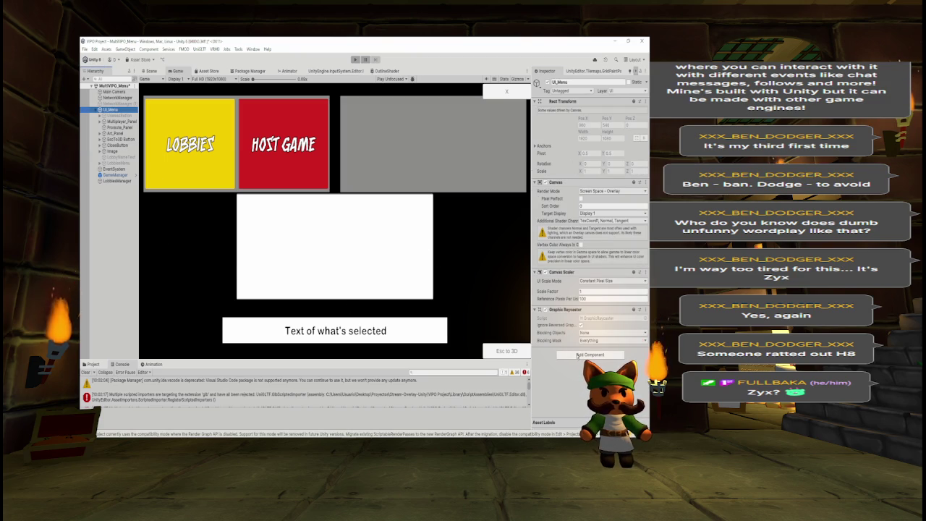
left_click(578, 355)
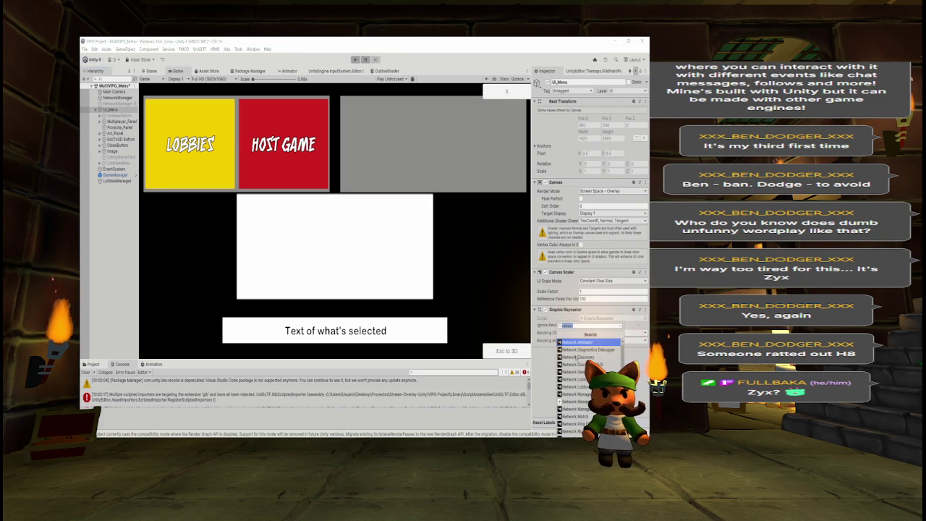
key("Return")
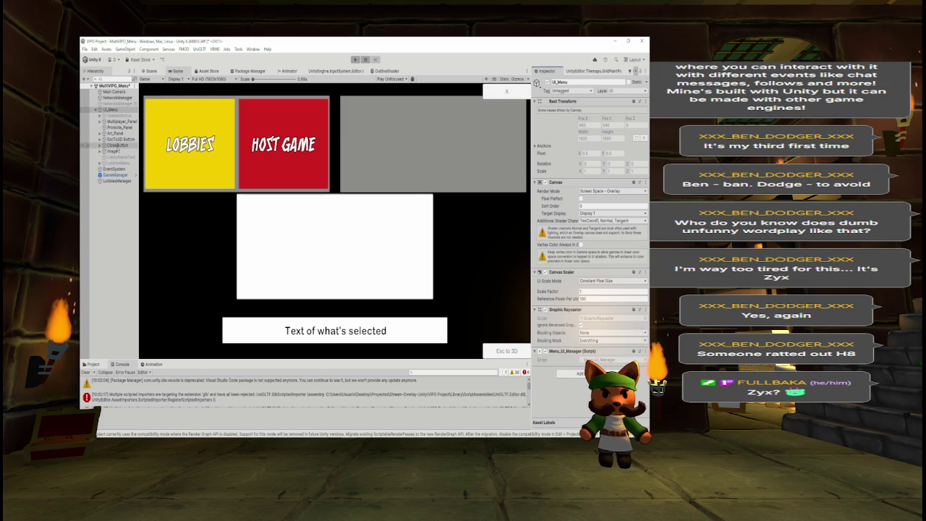
left_click(115, 147)
left_click_drag(118, 110, 563, 367)
left_click_drag(558, 403, 557, 397)
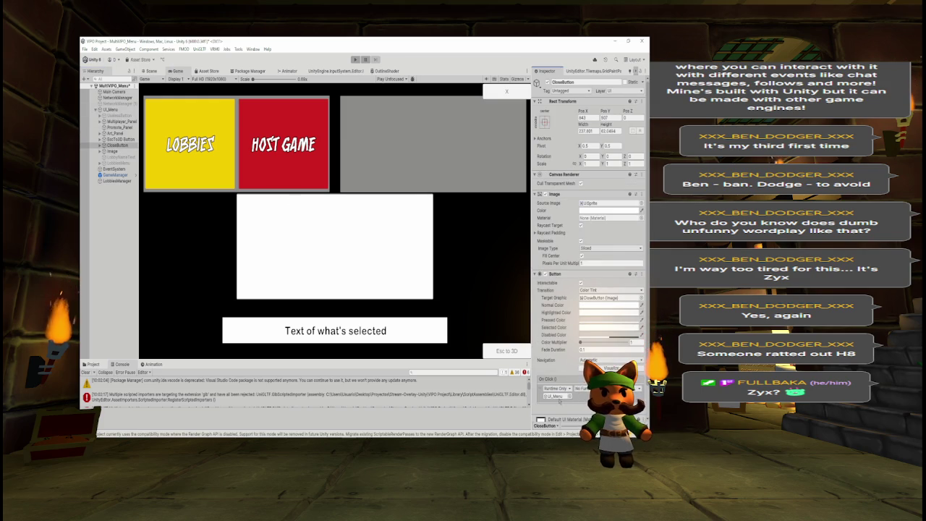
mouse_move(595, 346)
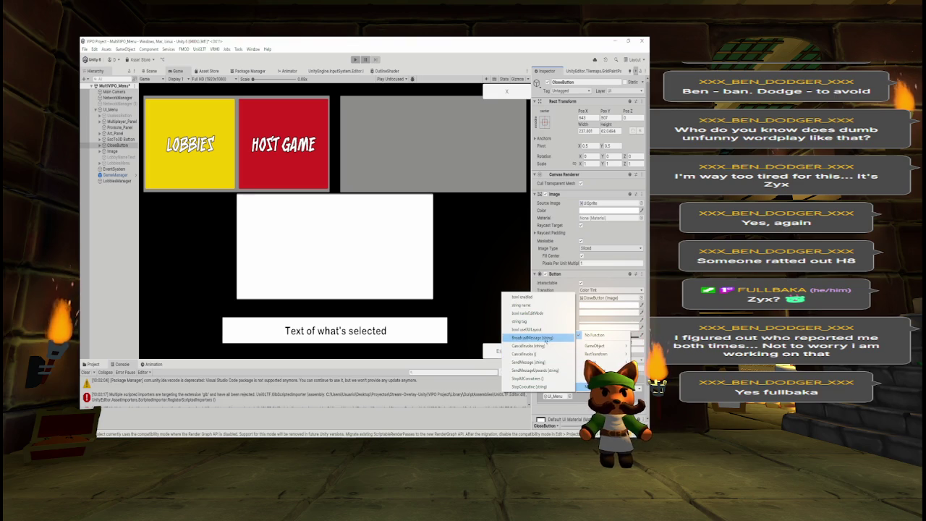
key("alt+Tab")
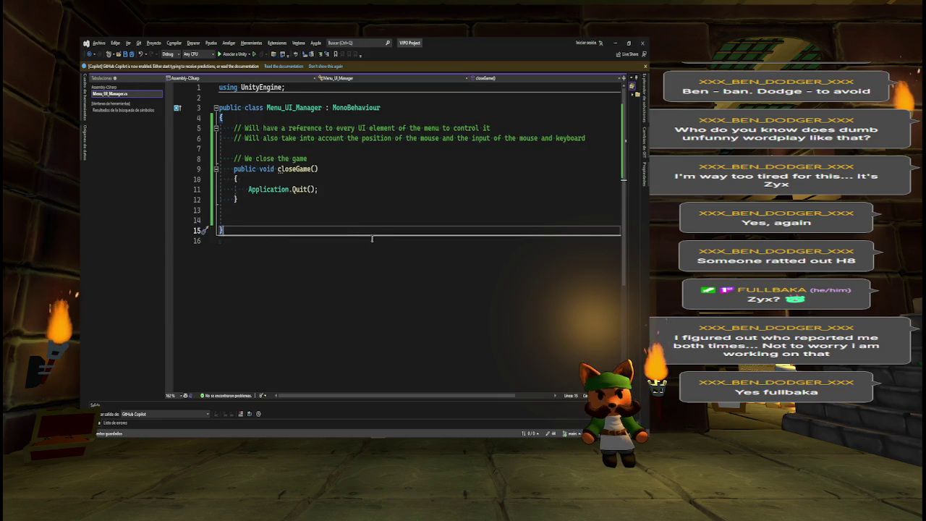
key("alt+Tab")
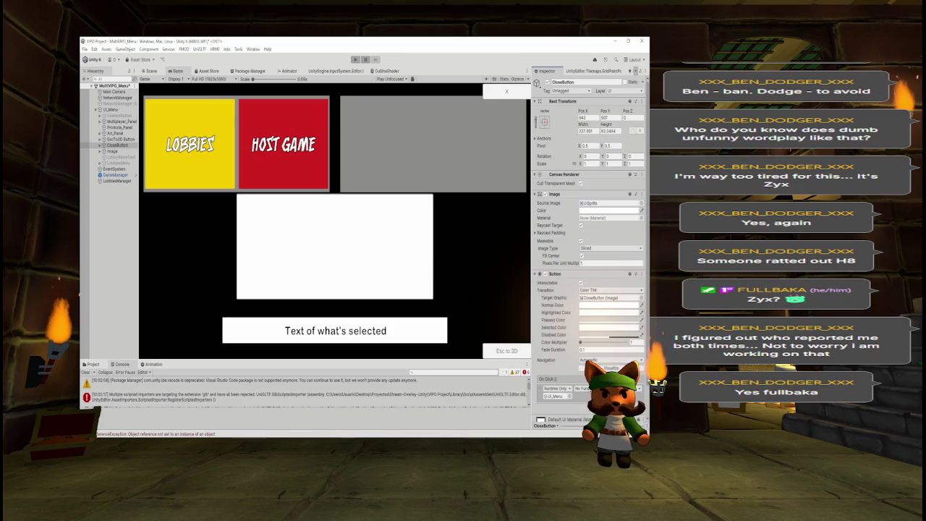
mouse_move(595, 345)
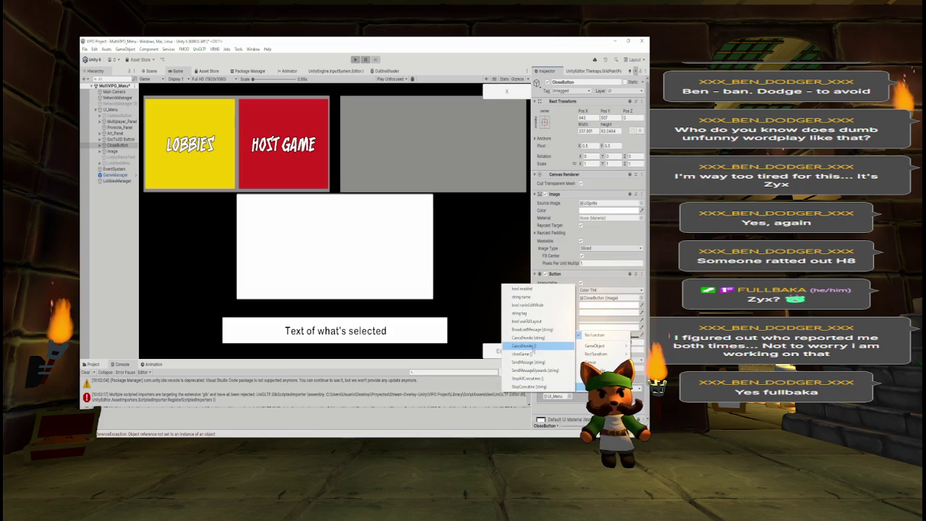
left_click(547, 356)
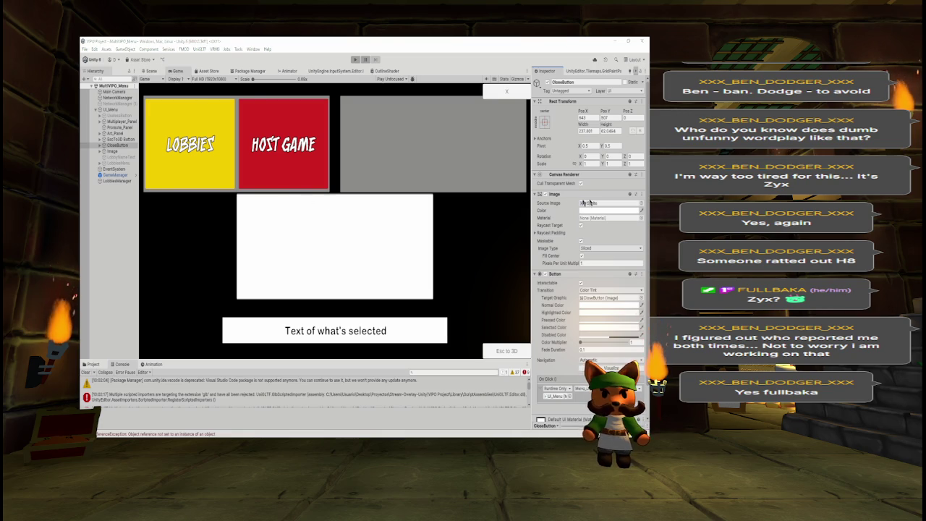
key("alt+Tab")
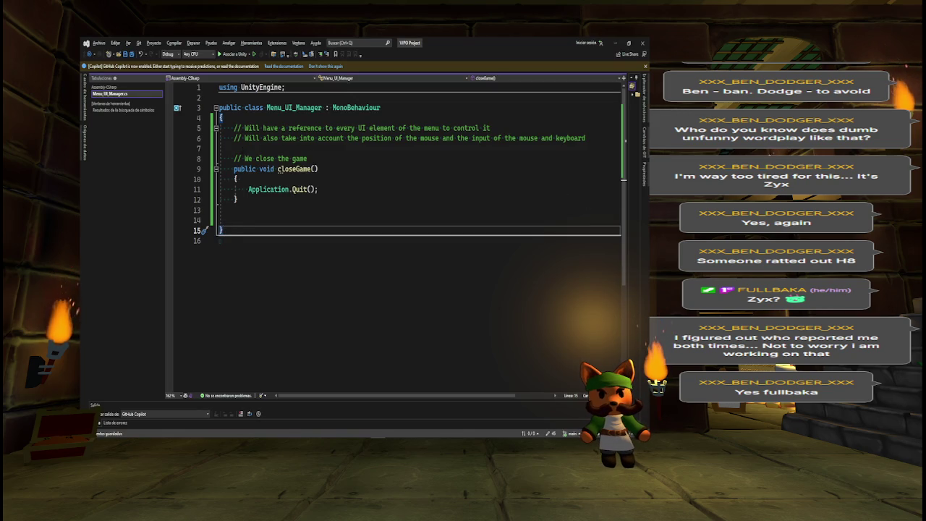
key("alt+Tab")
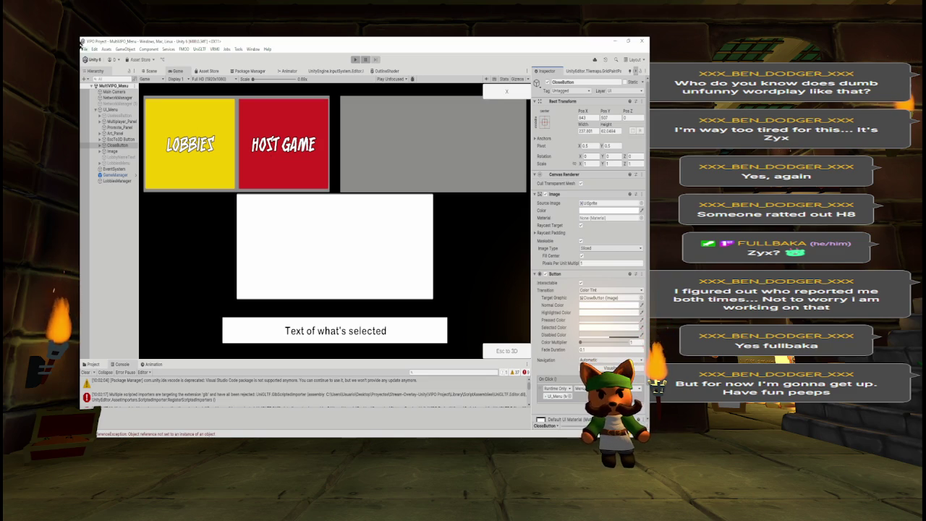
Wrap the menu children from UselessButton onward in a new empty parent named UI.
left_click(110, 109)
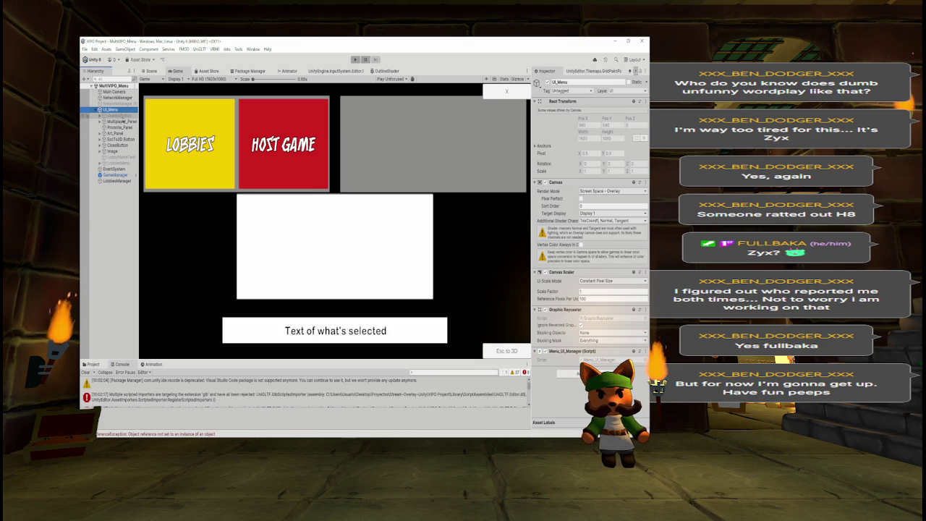
left_click(116, 115)
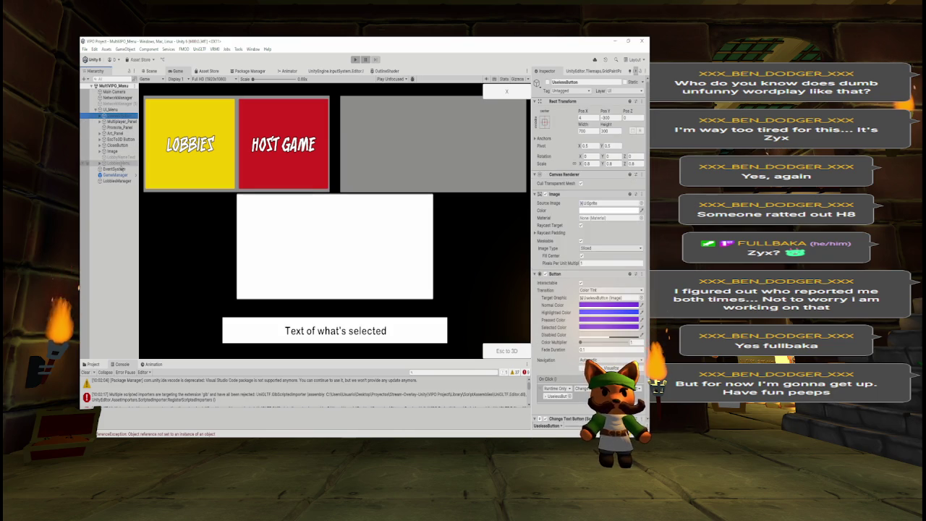
left_click(122, 163, "shift")
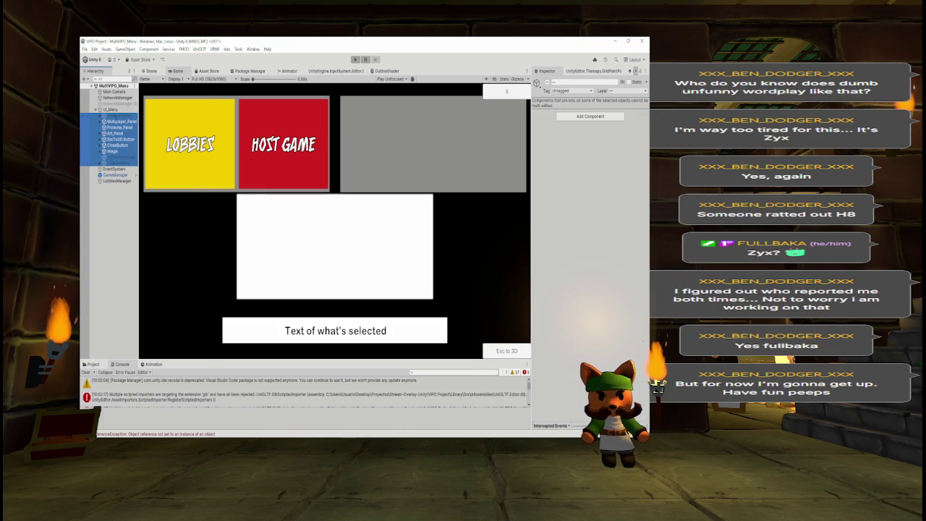
right_click(123, 131)
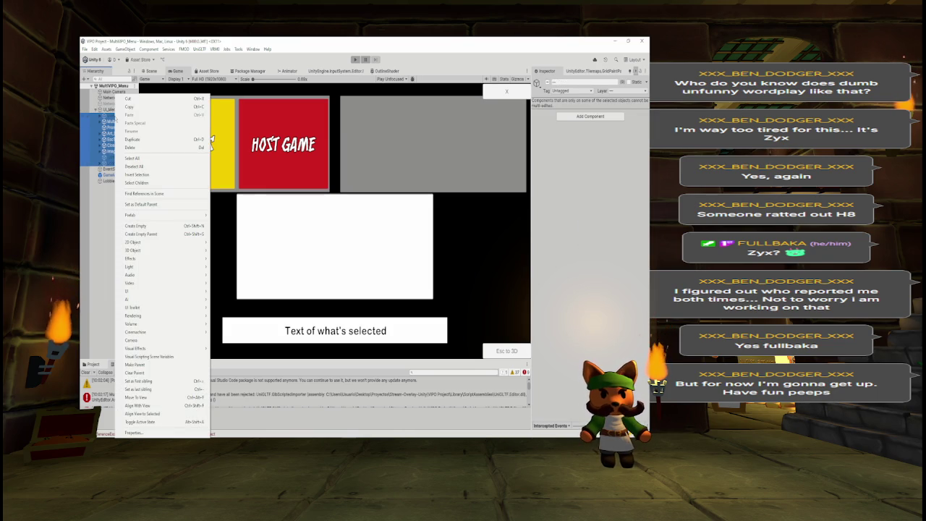
left_click(141, 234)
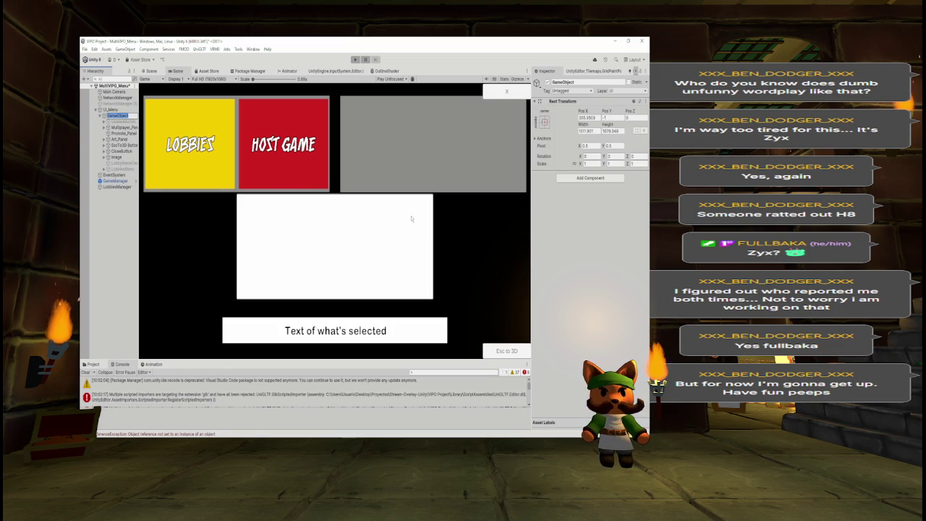
type("UI")
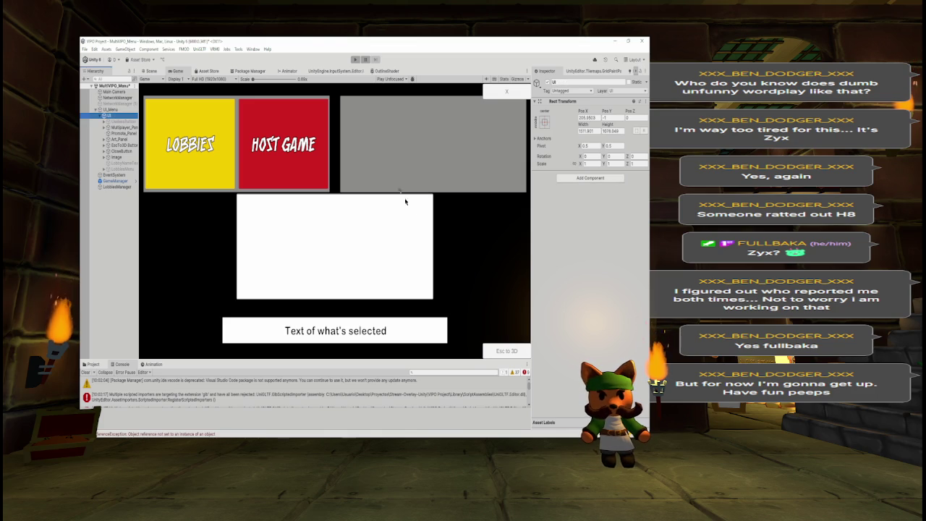
left_click(108, 116)
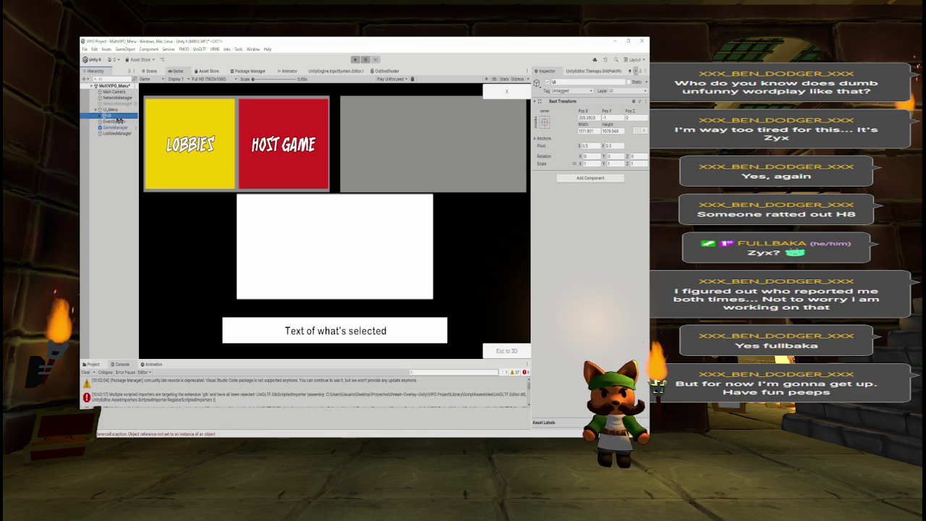
key("alt+Tab")
Open blank lines below the first comment and start a [SerializeField] attribute.
left_click(340, 150)
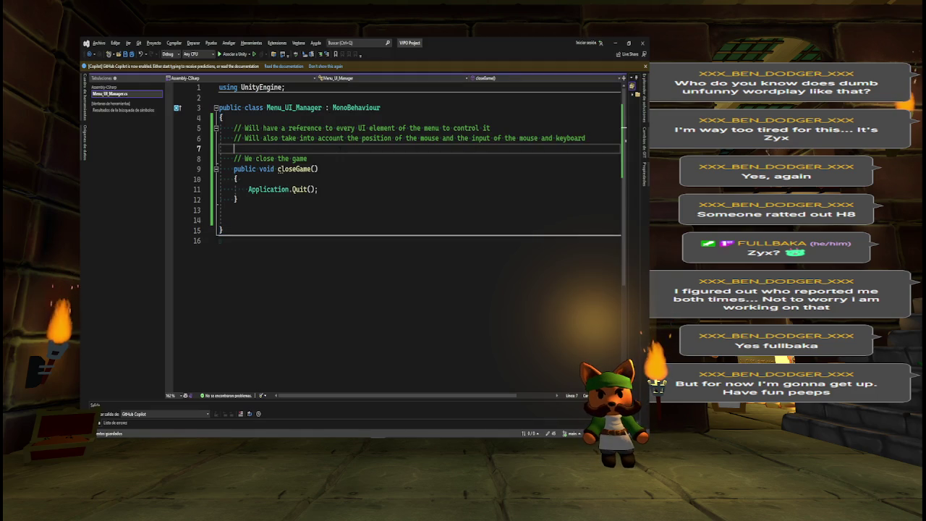
key("Up")
key("Return")
key("Up")
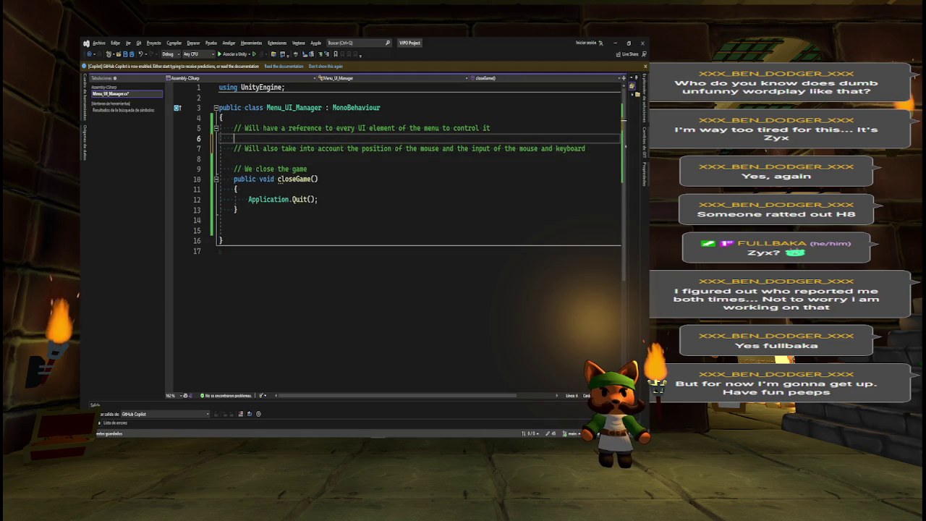
key("Return")
key("Up")
type("[Seri")
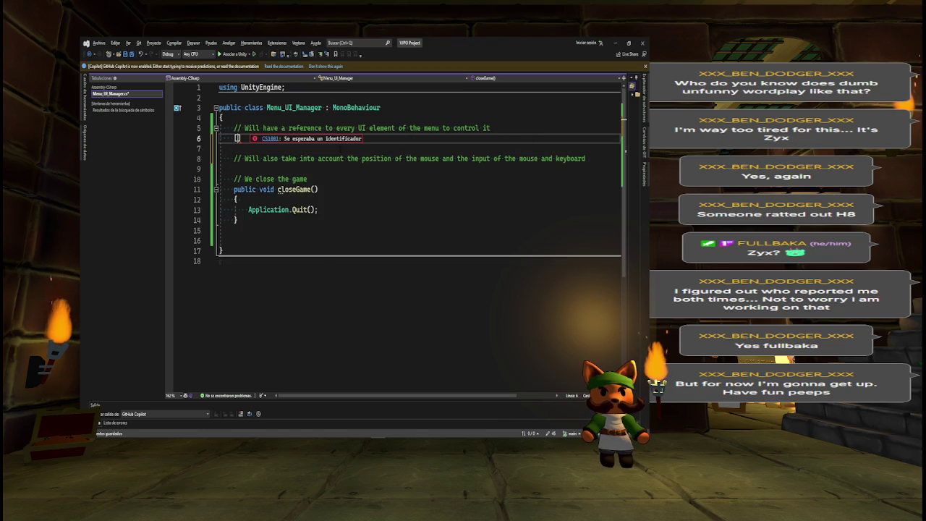
key("Tab")
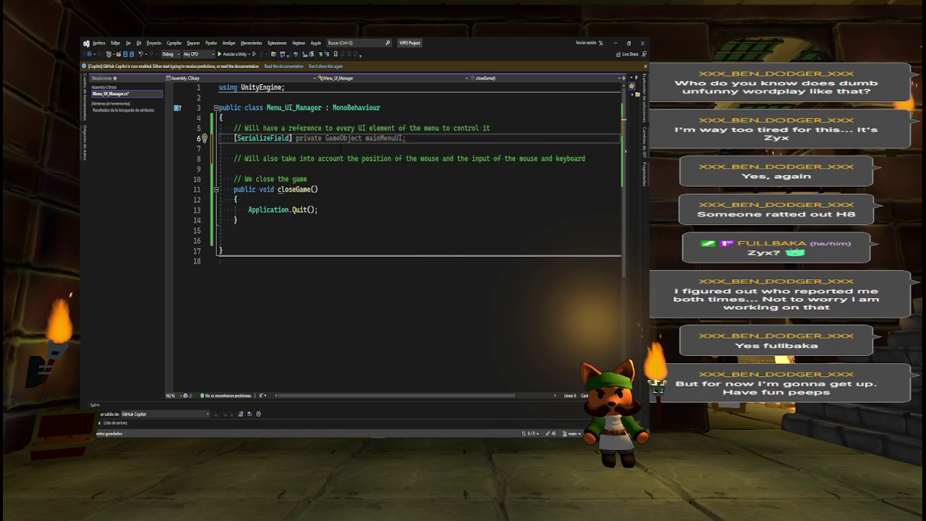
In Unity, rename the selected UI object to mainMenu.
key("alt+Tab")
left_click(583, 79)
type("main")
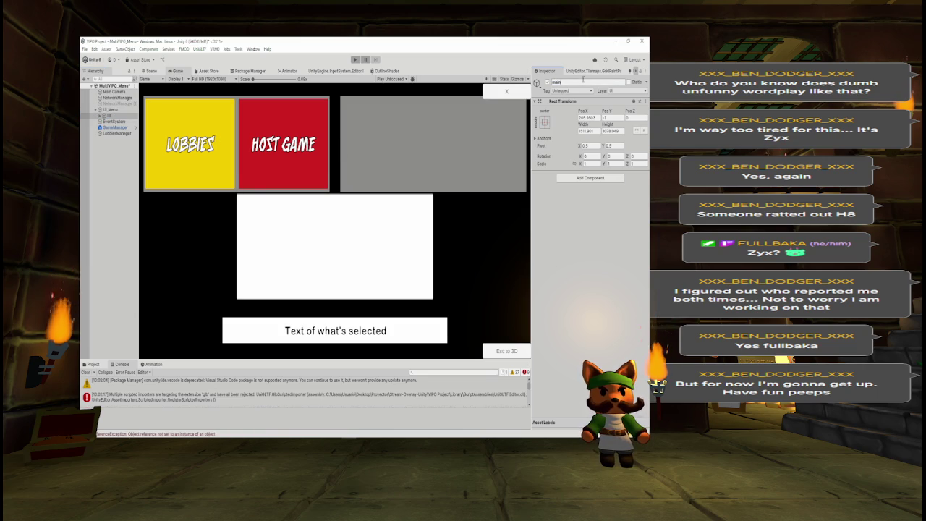
type("Menu")
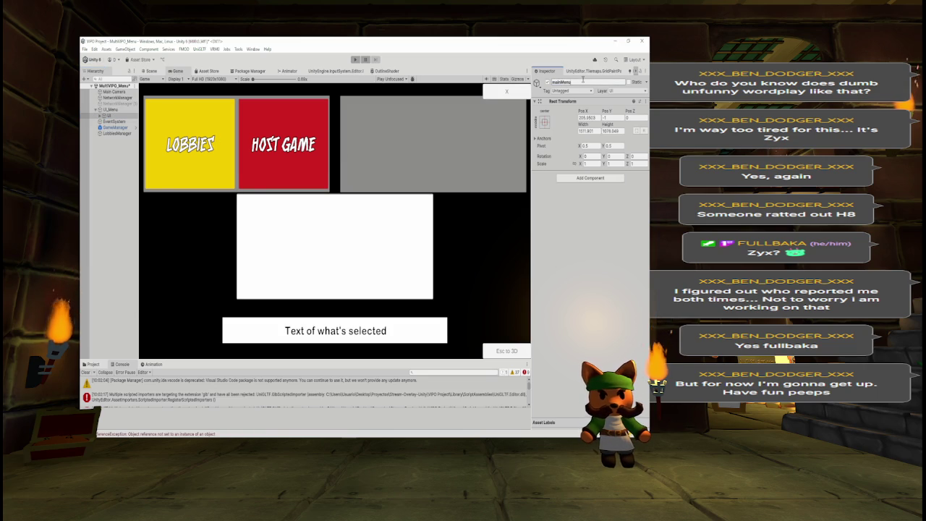
key("alt+Tab")
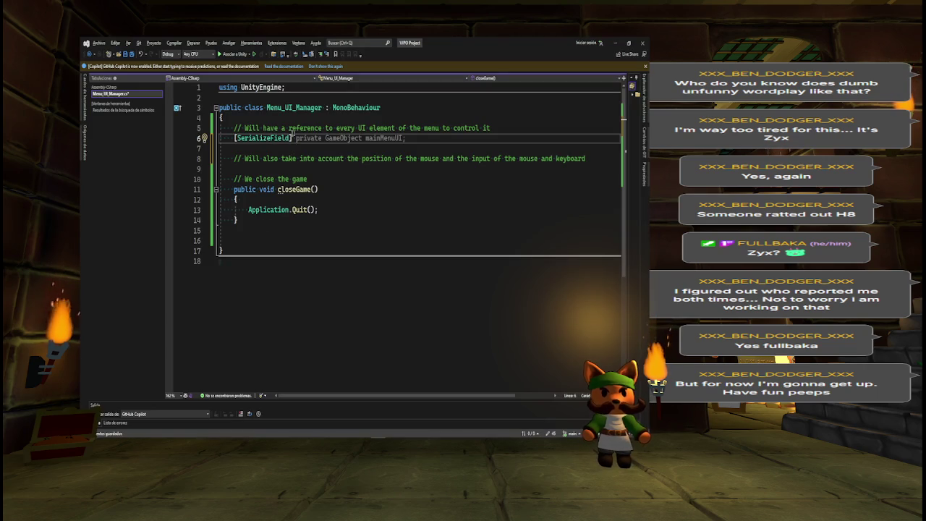
Finish the field as 'GameObject mainMenu;' and add 'private bool enable = true;' below it.
type(" Game")
key("Tab")
type("mainMenu;")
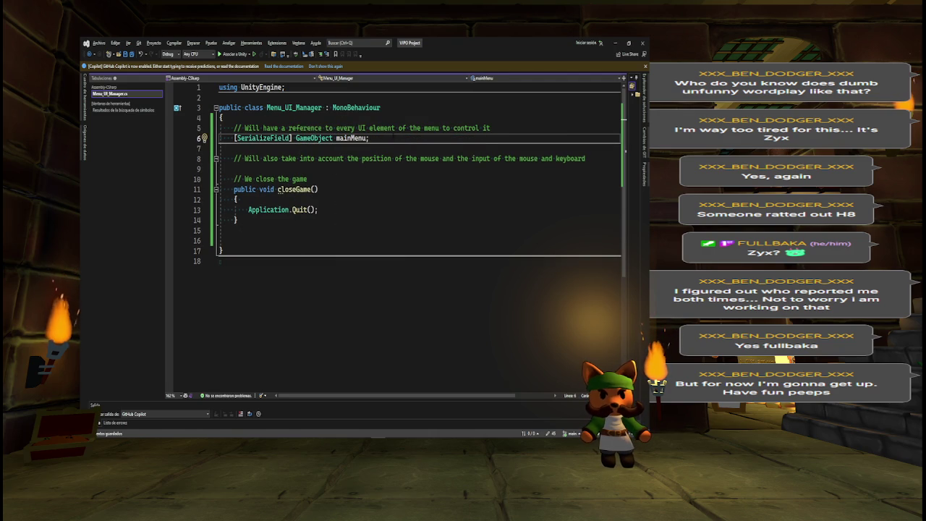
key("Return")
key("Return")
key("Return")
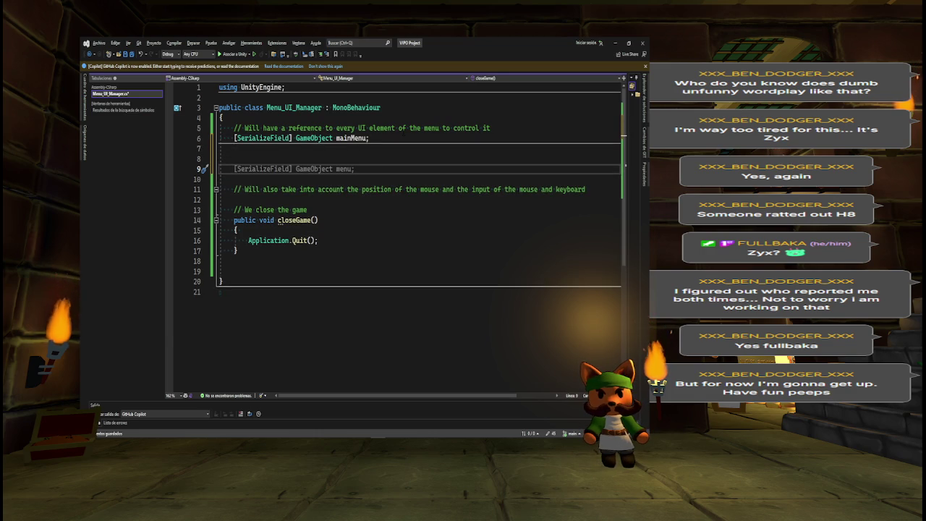
type("private")
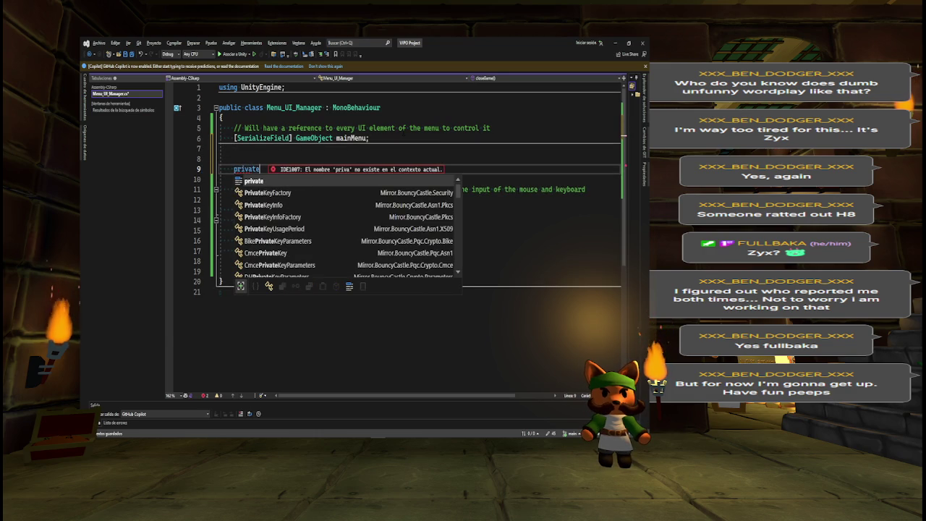
type(" bool ")
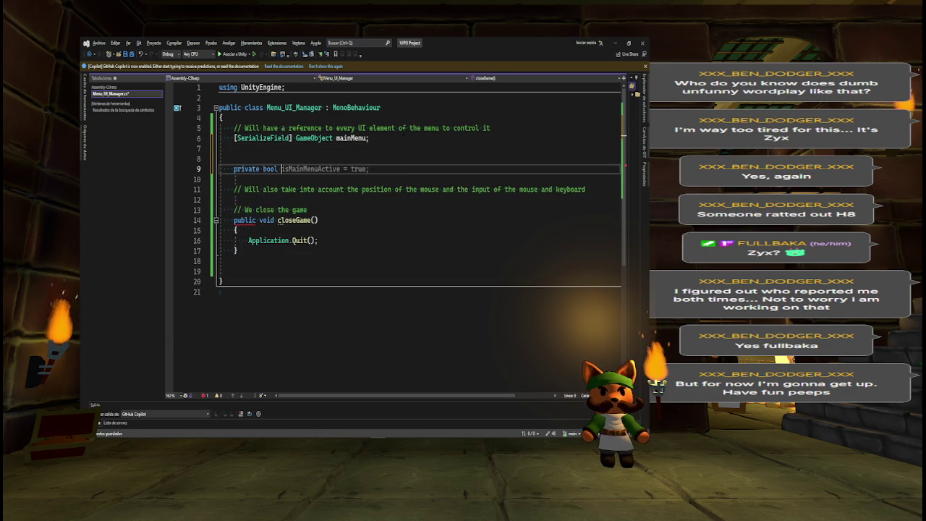
type("enable")
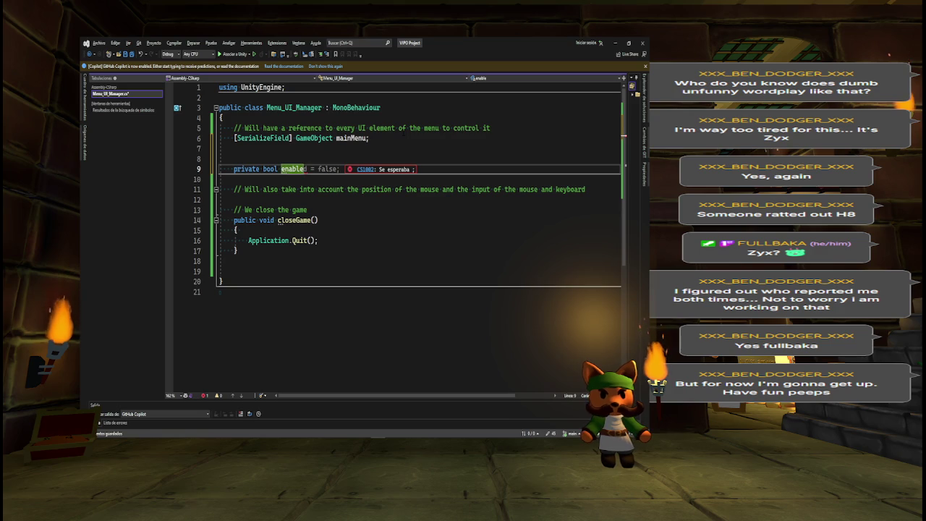
type(" = ")
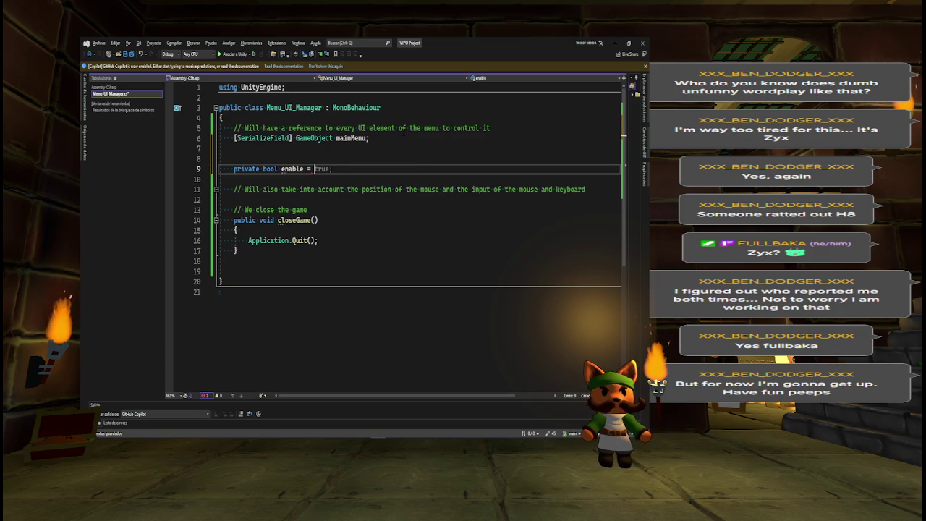
type("true;")
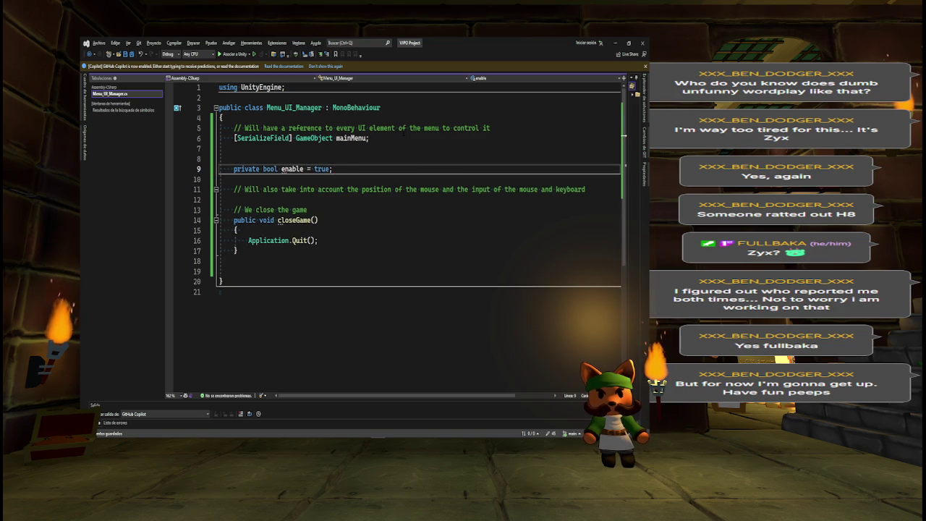
Cut the enable field line and add an empty enableMainMenu() method before the class end.
left_click(239, 271)
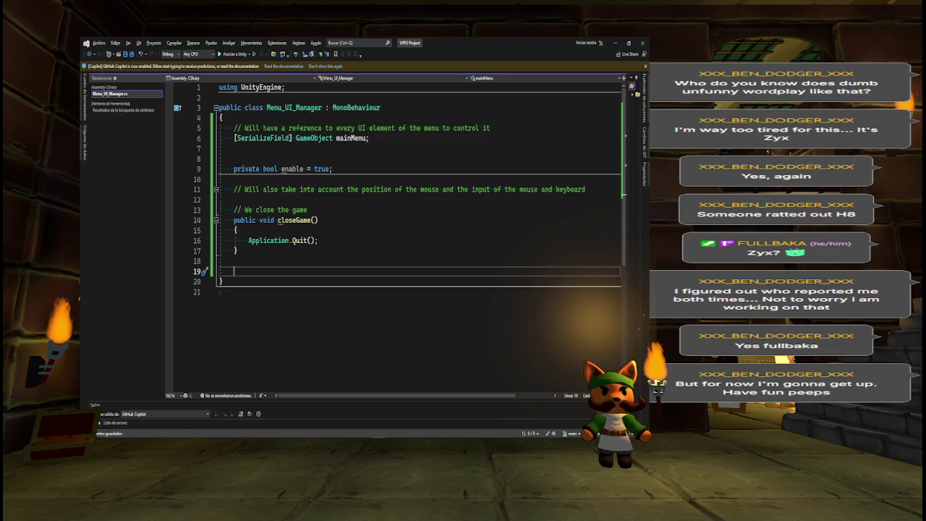
left_click_drag(233, 169, 335, 169)
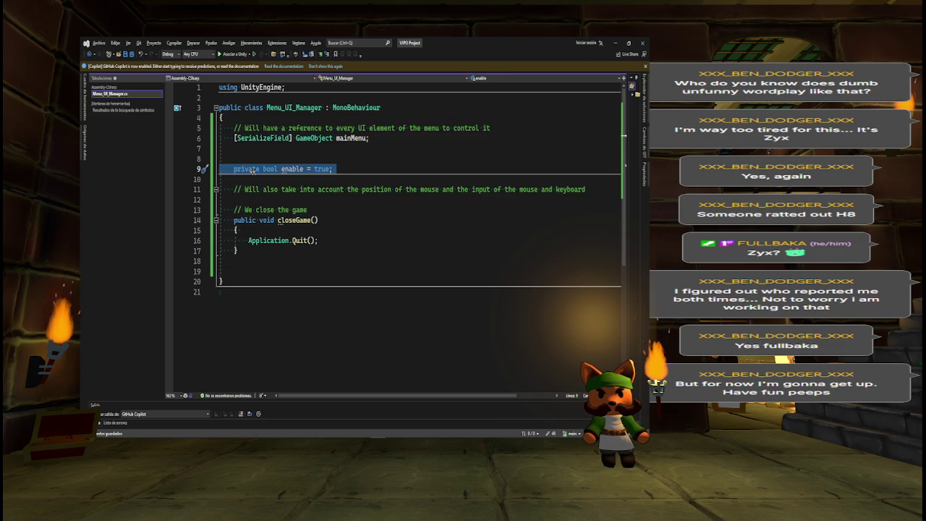
key("ctrl+x")
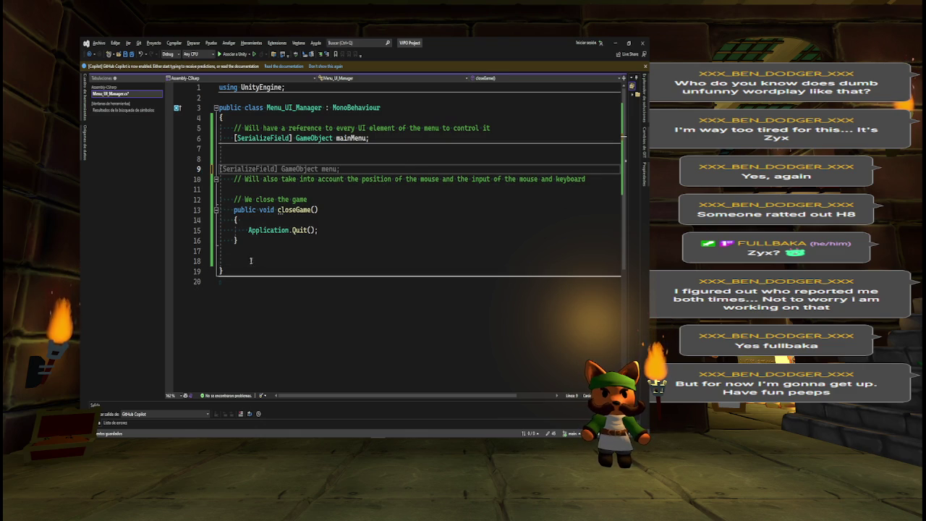
left_click(242, 261)
type("public void ")
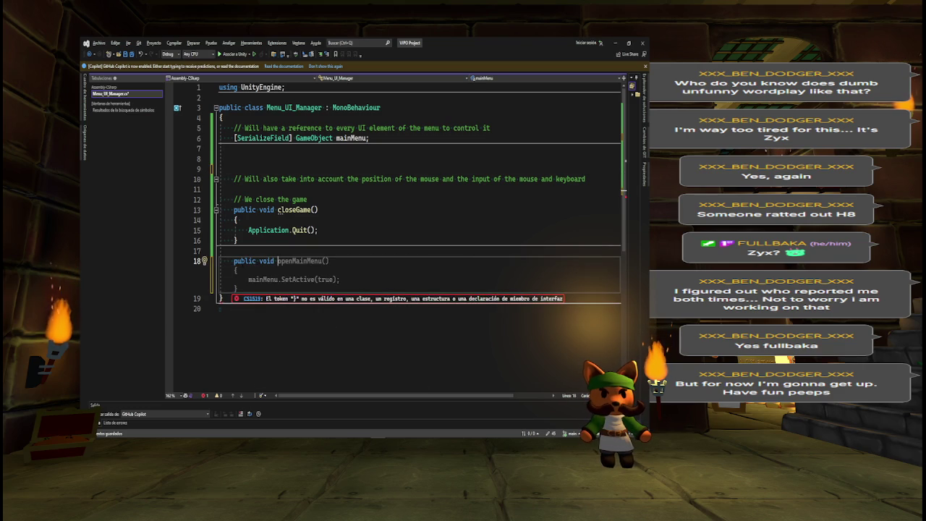
type("enableMainM")
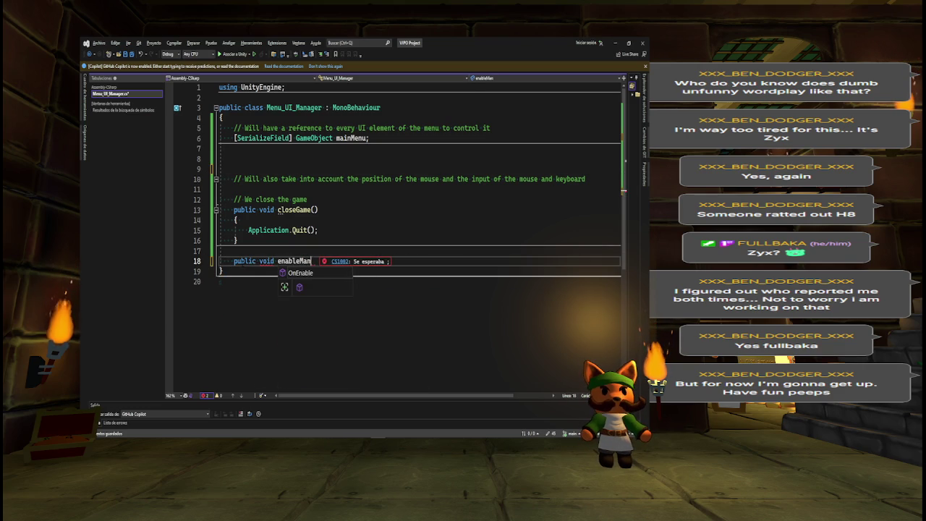
type("enu()")
key("Return")
type("{}")
key("Return")
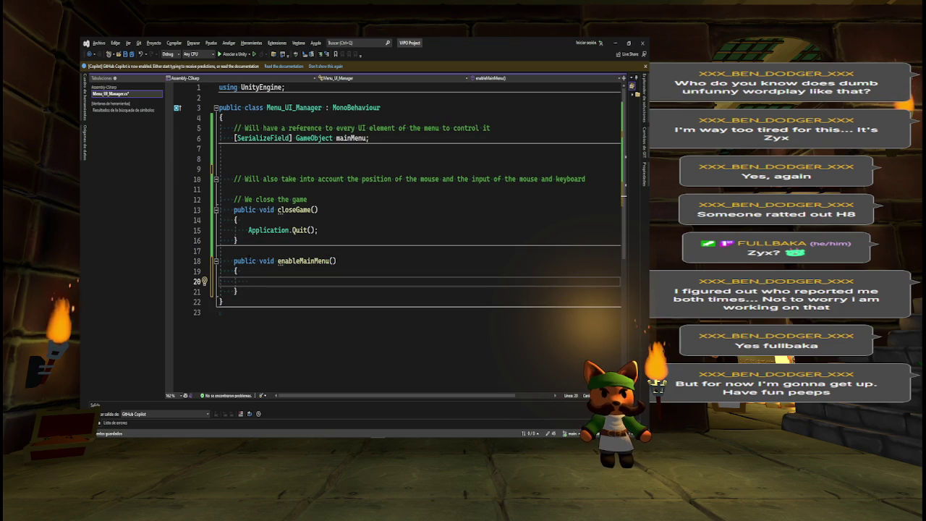
Remove the public modifier from enableMainMenu and add blank lines above it and closeGame.
double_click(245, 260)
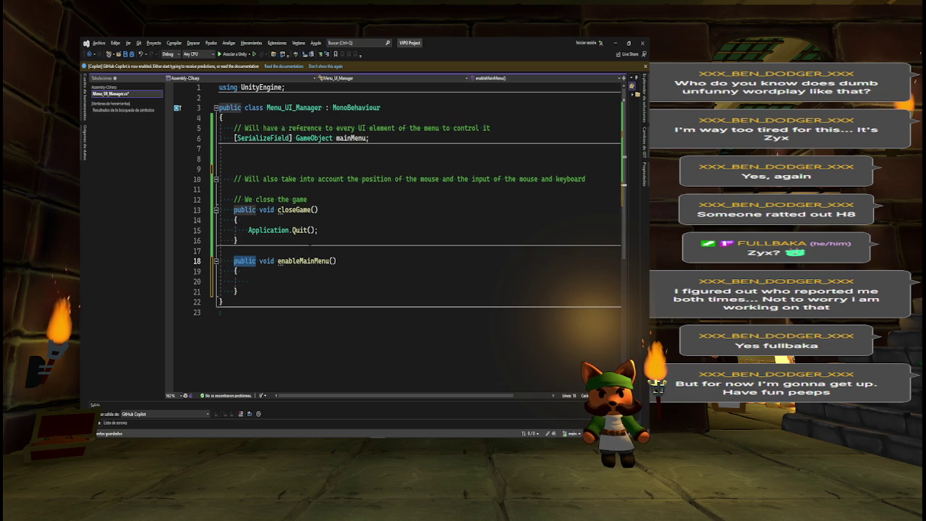
key("Delete")
key("Delete")
key("Return")
key("Up")
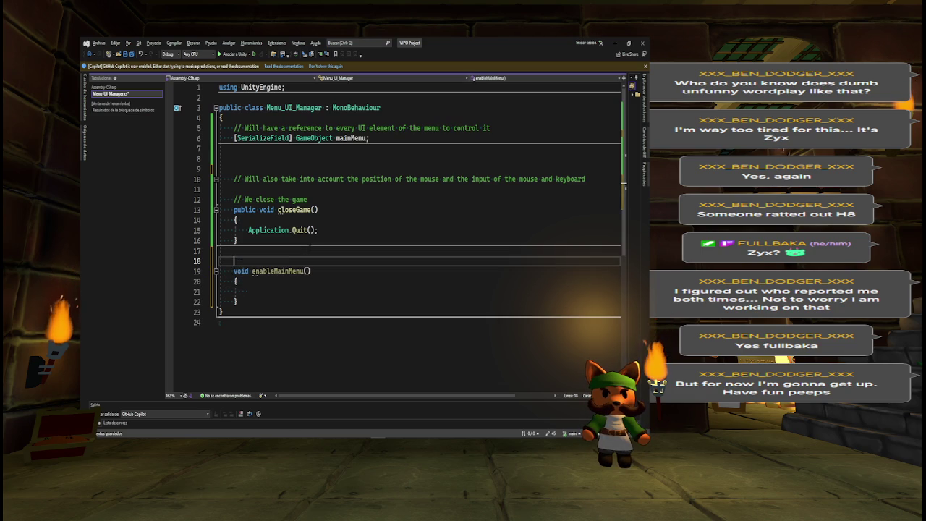
key("Up")
key("Up")
key("Up")
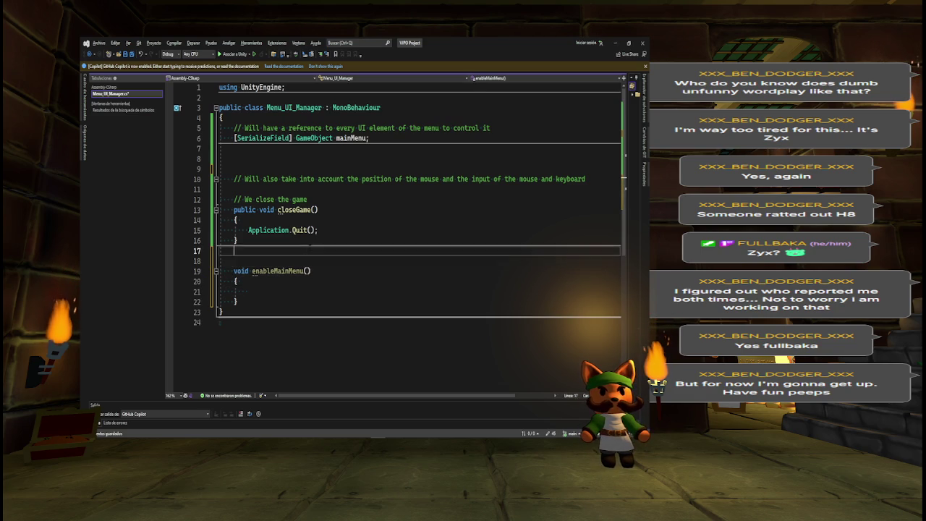
key("Return")
key("Up")
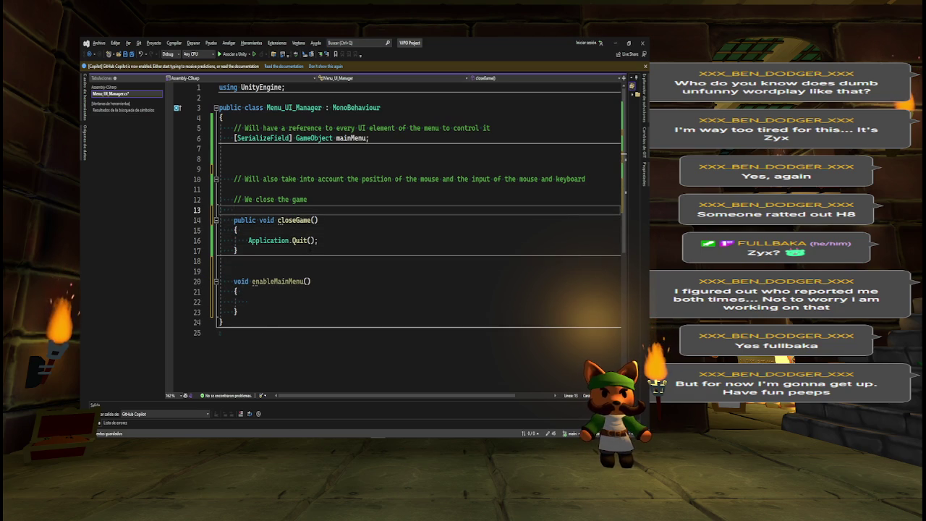
Move closeGame into a #region titled 'Voids for Buttons in menu'.
type("#")
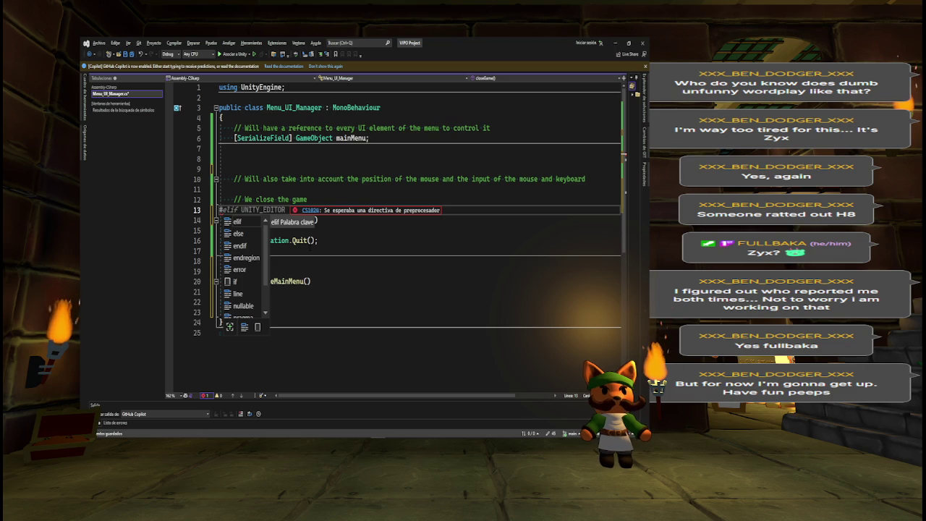
type("region")
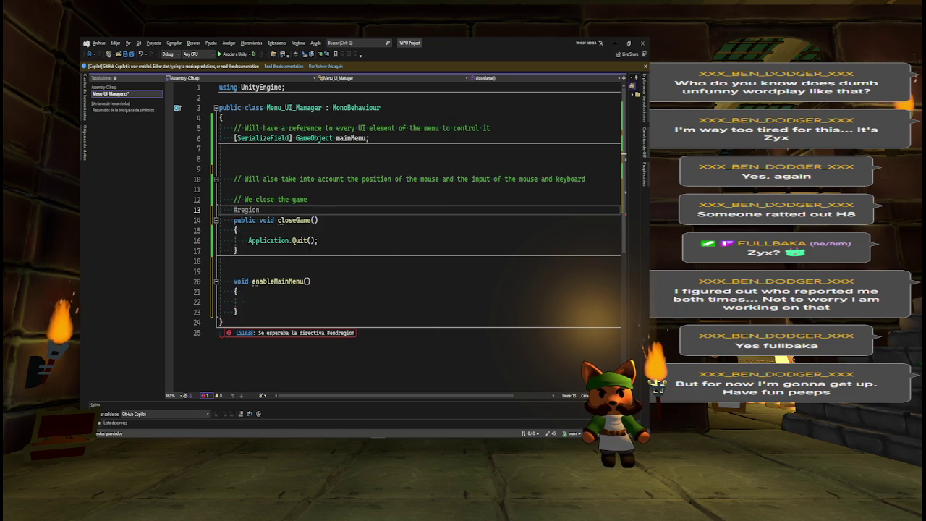
key("Return")
type("#end")
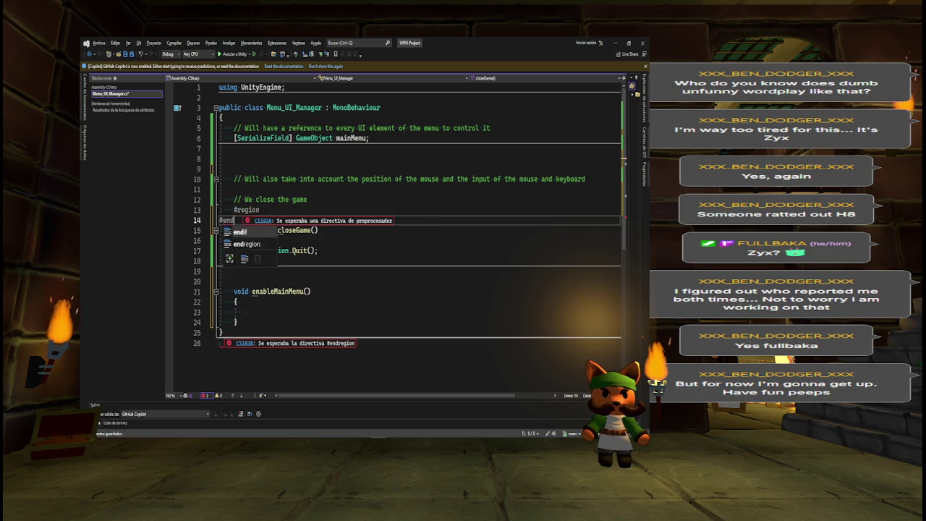
type("region")
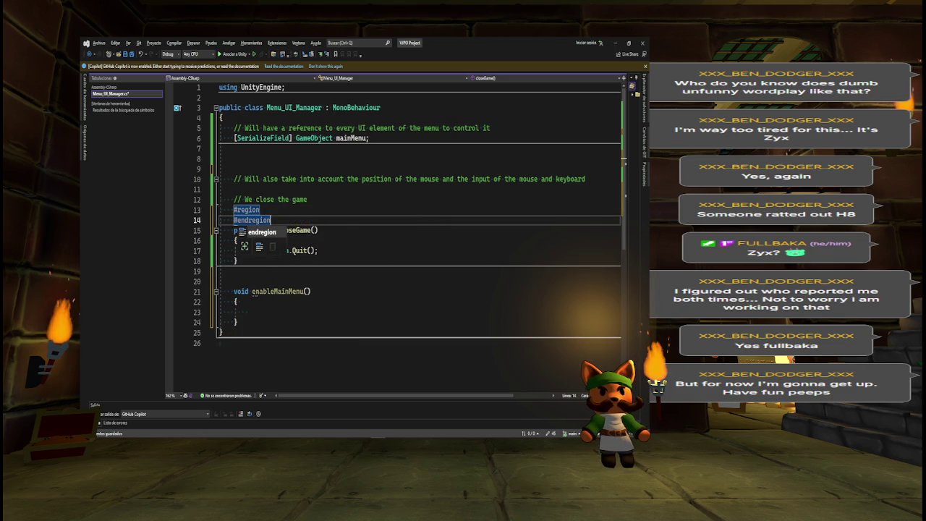
left_click(260, 210)
type("M")
key("BackSpace")
type("Voids")
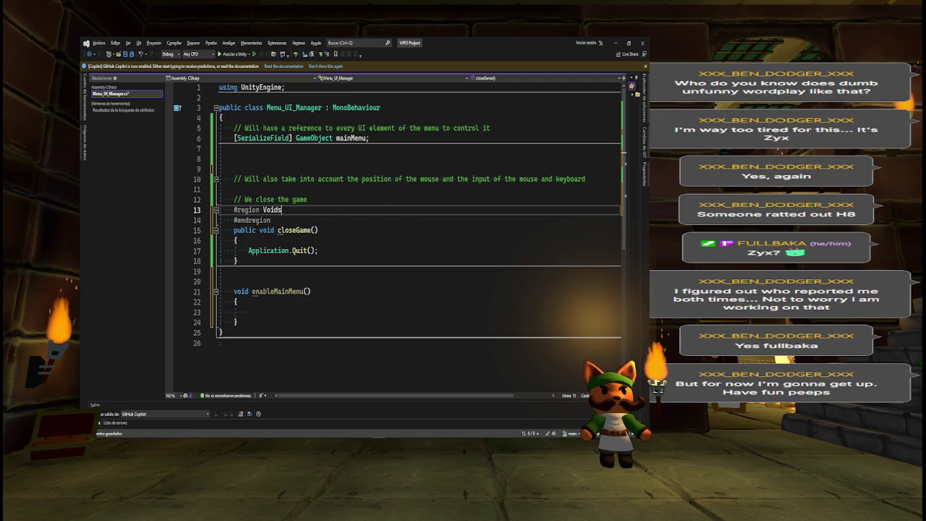
type(" for Butt")
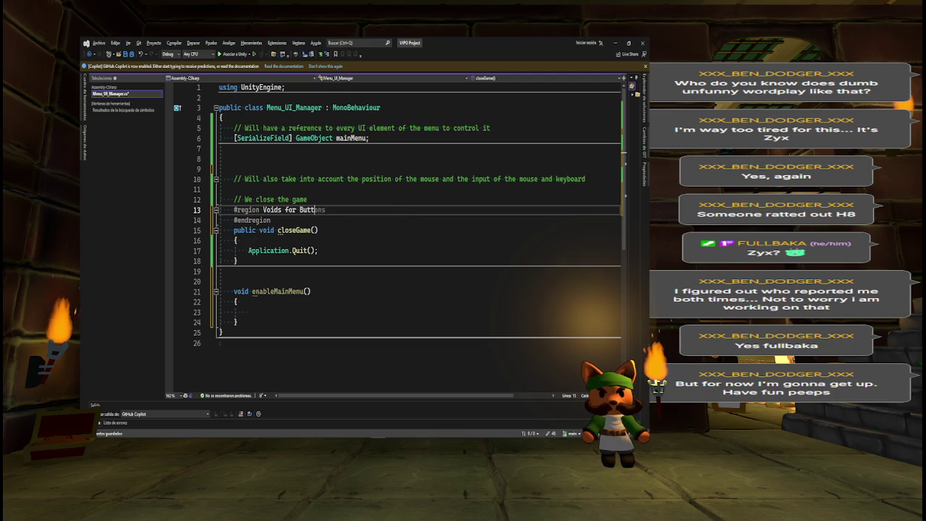
type("ons in menu")
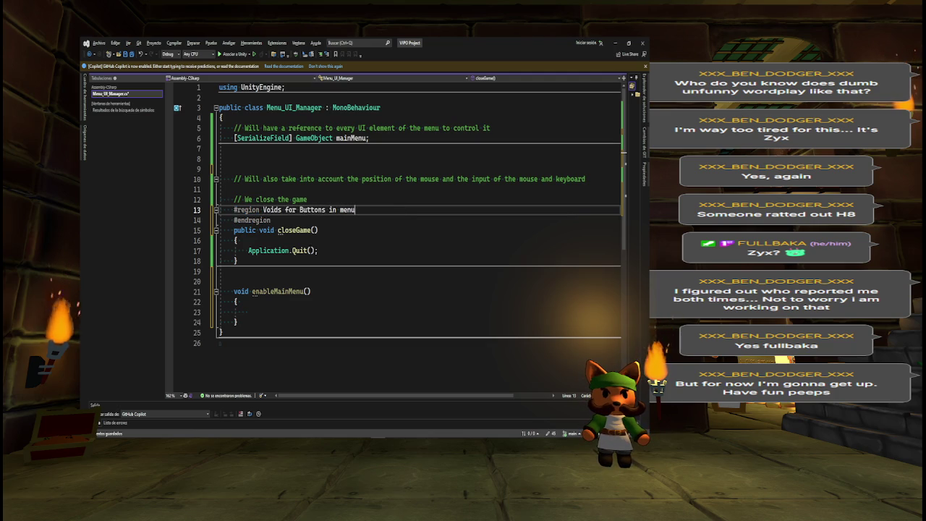
key("Down")
key("Down")
key("Down")
key("shift+Up")
key("shift+Up")
key("shift+Up")
key("shift+Home")
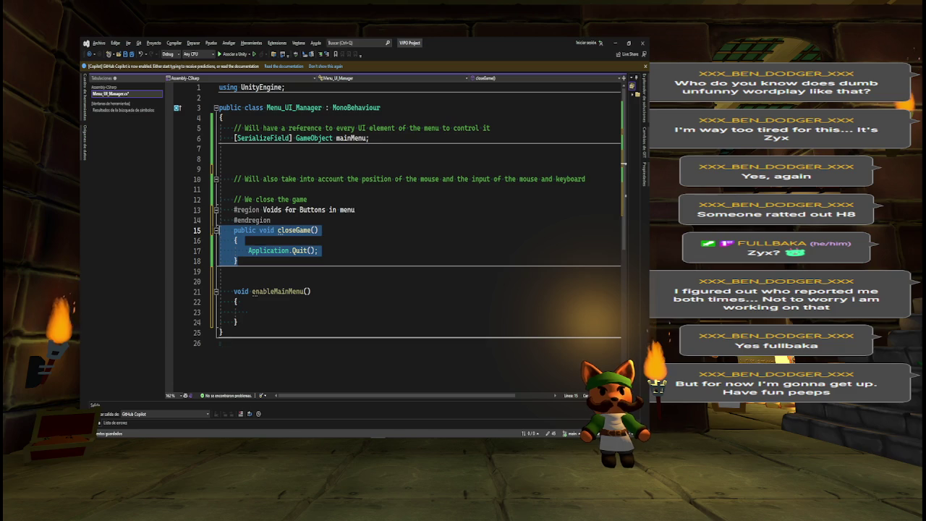
key("ctrl+x")
left_click(354, 209)
key("Return")
key("ctrl+v")
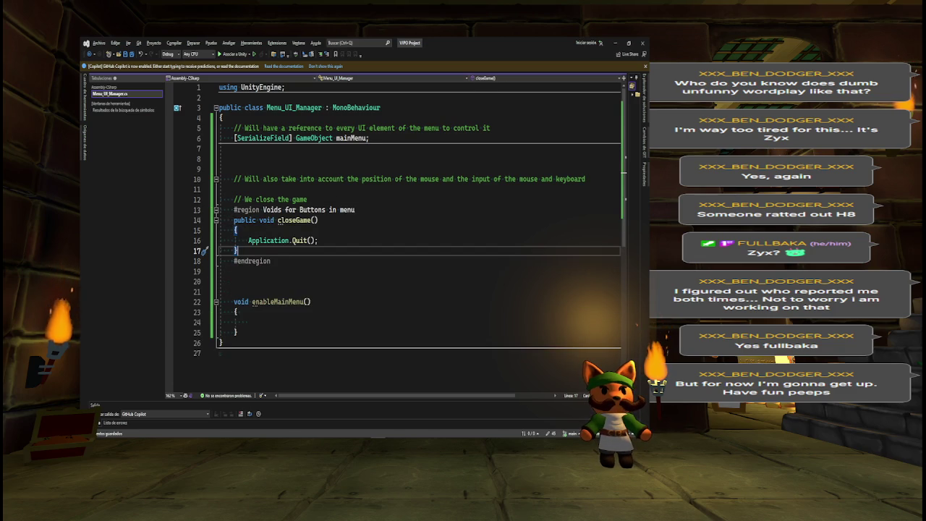
Add a 'Voids for Keyboard and Mouse Inputs' region and move enableMainMenu into it.
left_click(287, 282)
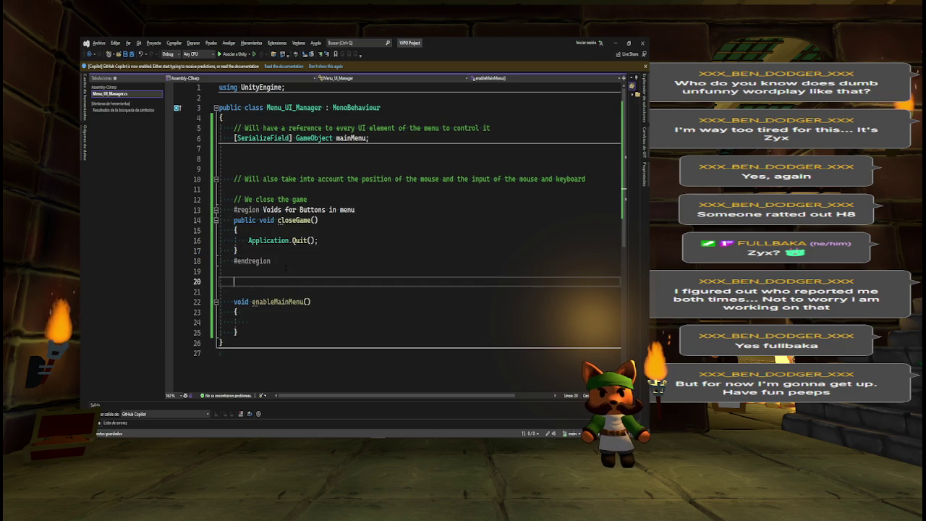
type("#region")
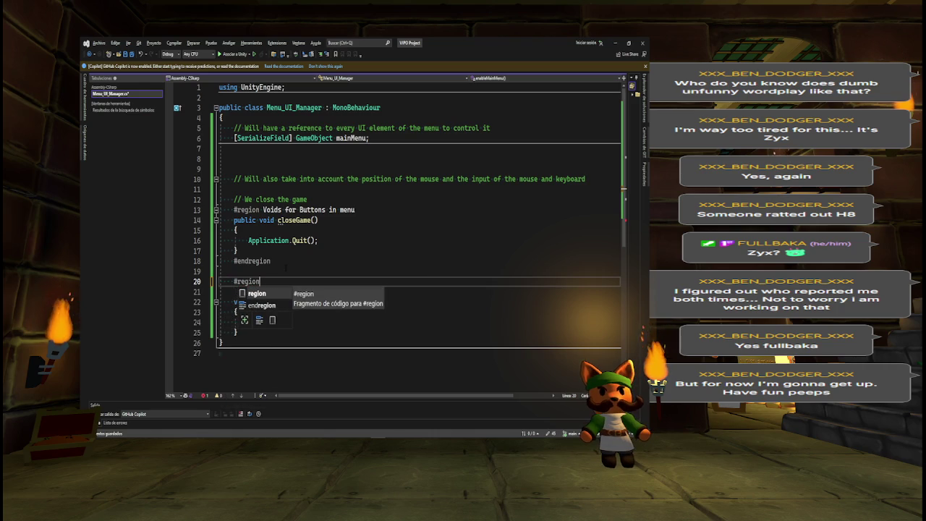
key("Return")
key("Return")
type("#r")
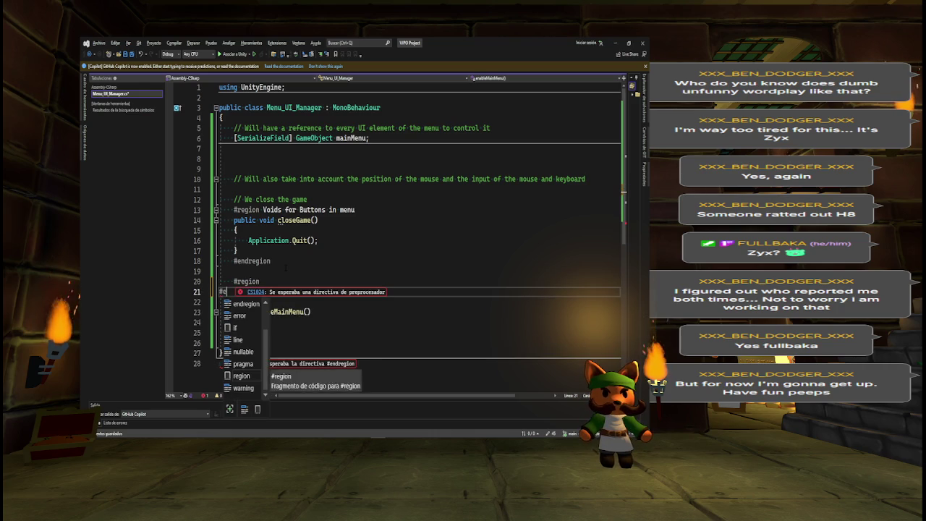
type("e")
key("Tab")
key("Up")
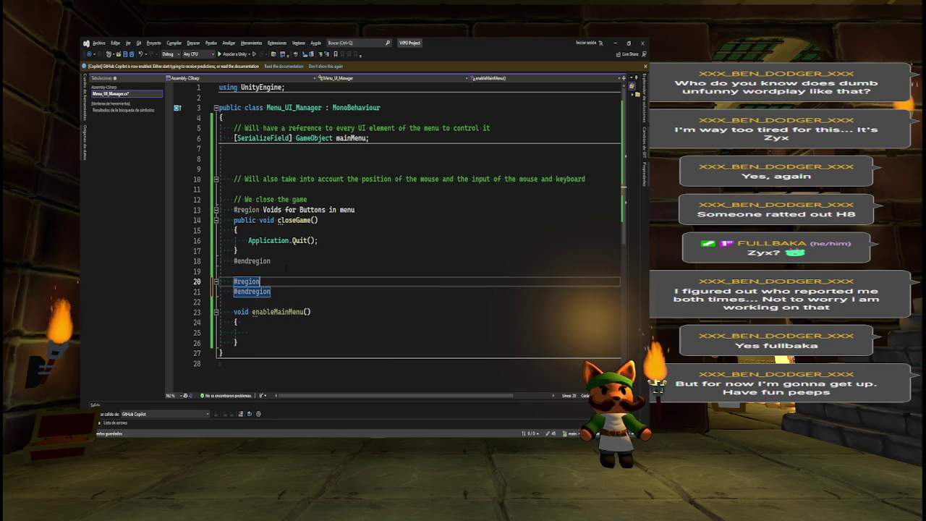
type(" Voi")
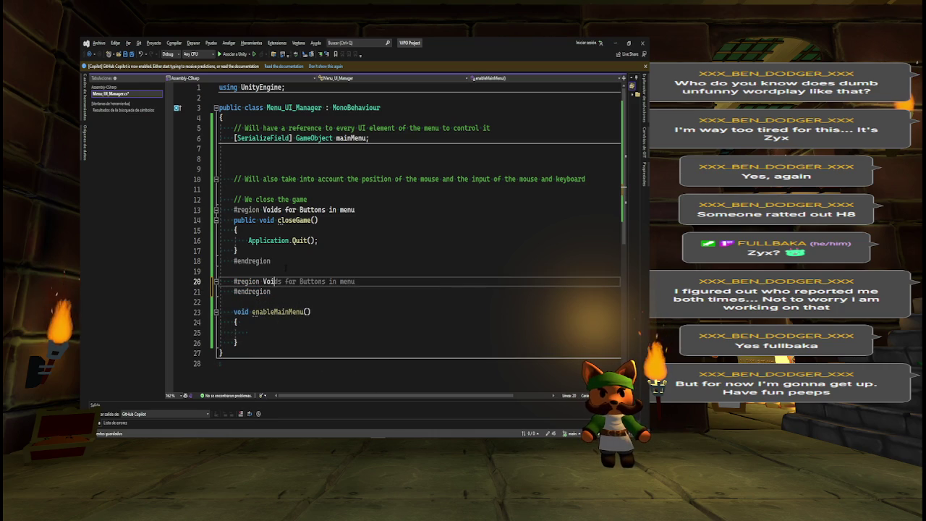
type("ds for ")
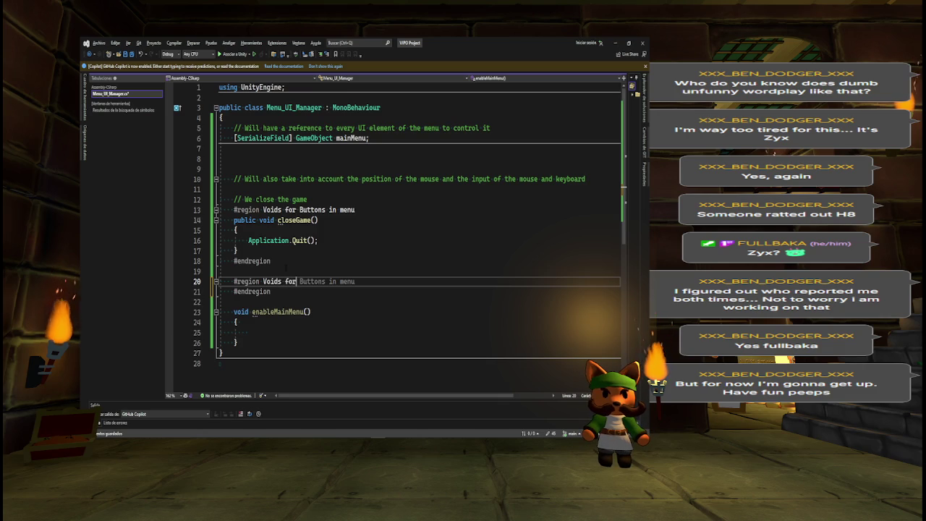
type("Ke")
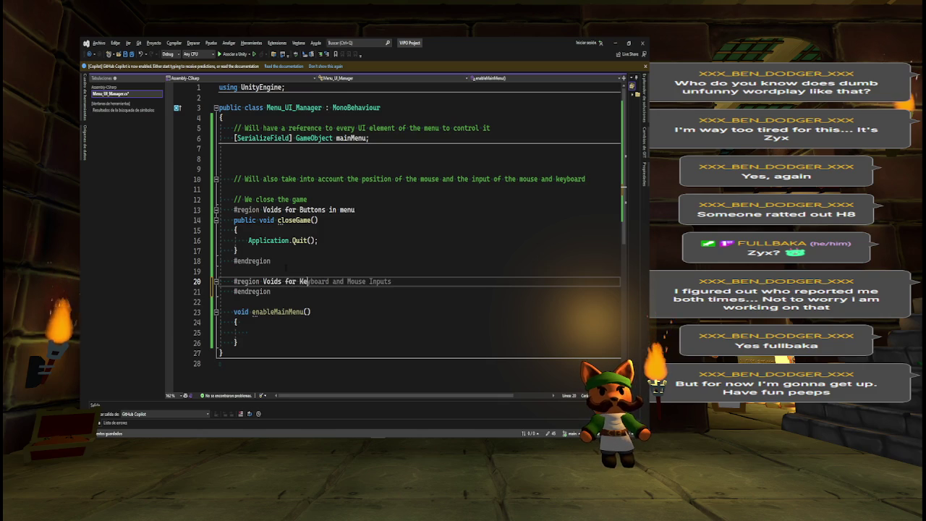
type("yboard and M")
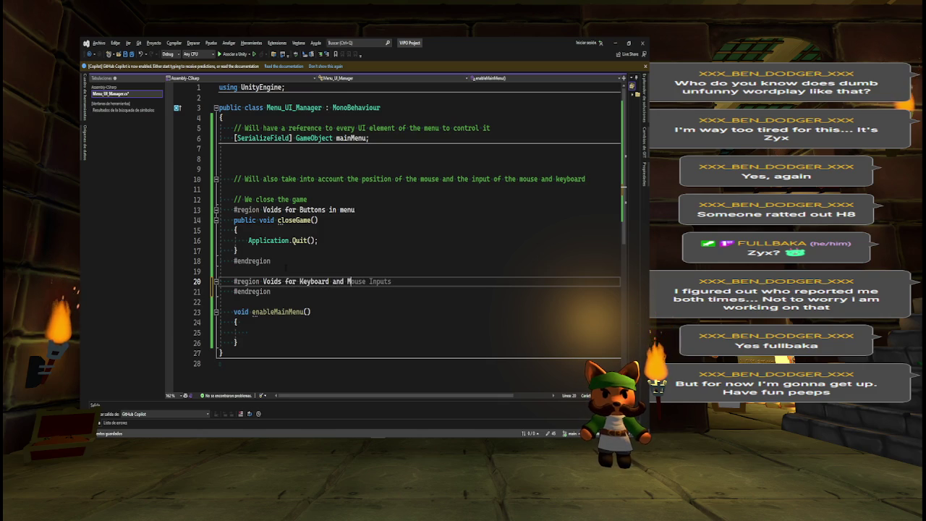
key("Tab")
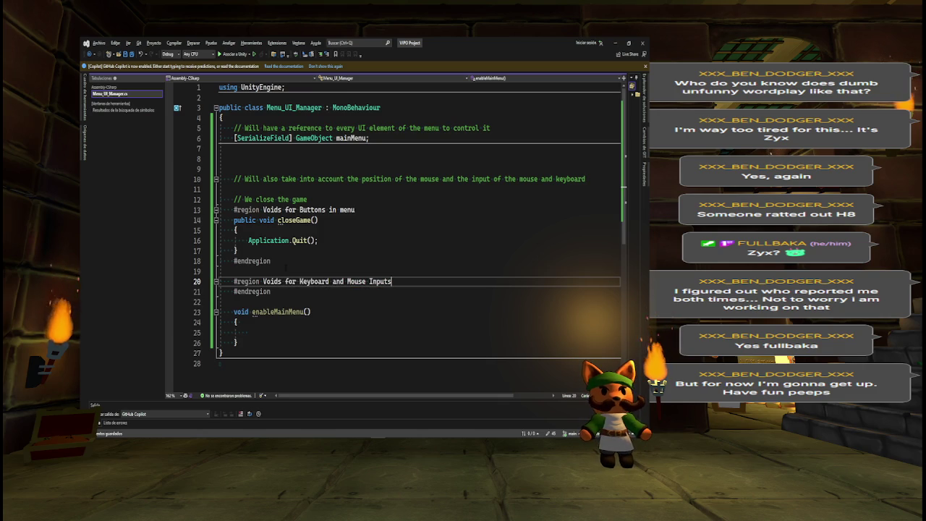
left_click_drag(248, 342, 219, 312)
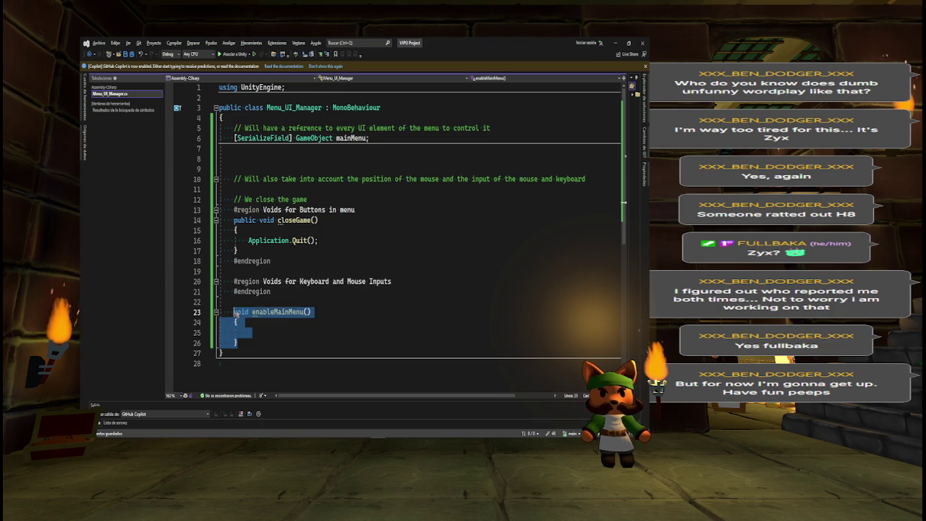
key("Delete")
left_click(400, 281)
key("Return")
key("Return")
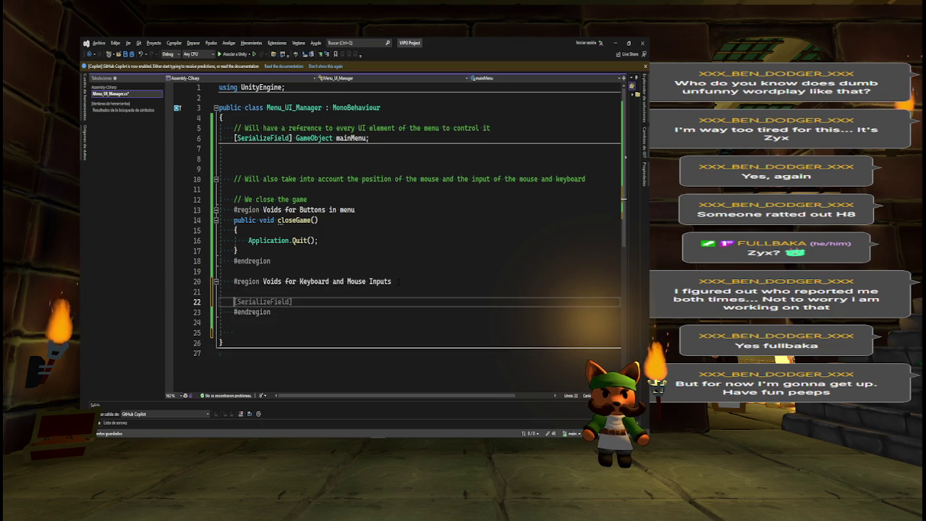
key("ctrl+z")
key("ctrl+z")
key("ctrl+z")
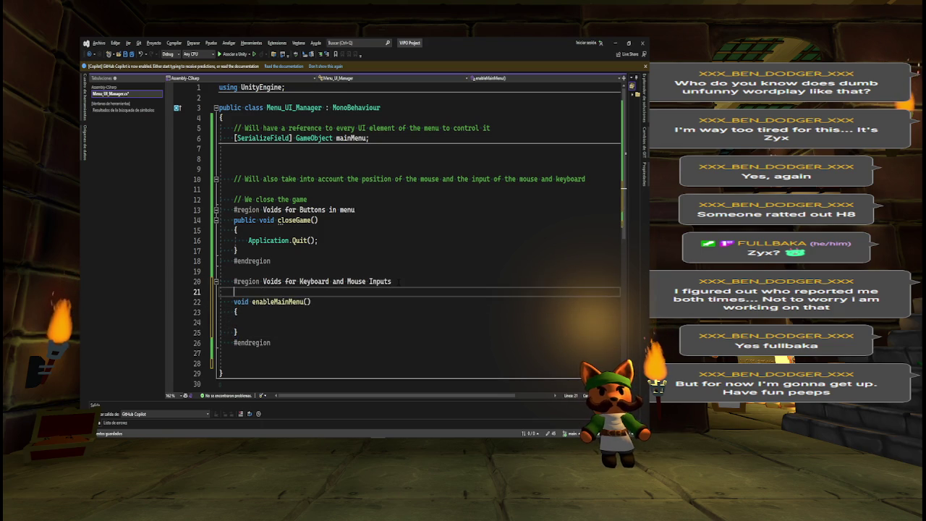
left_click(275, 186)
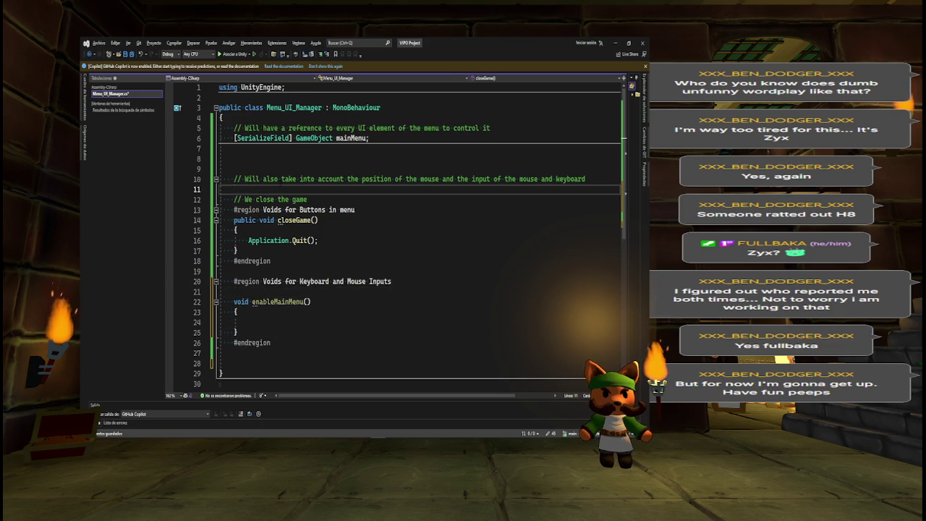
Add an Update() method starting an if(Input.GetKeyDown) condition, then switch to Unity.
key("Return")
key("Return")
key("Return")
key("Up")
type("update")
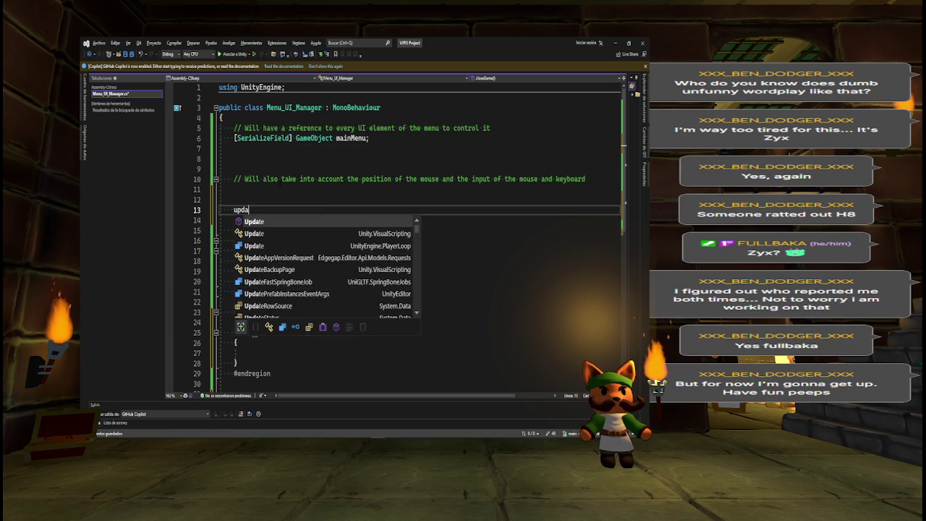
key("Tab")
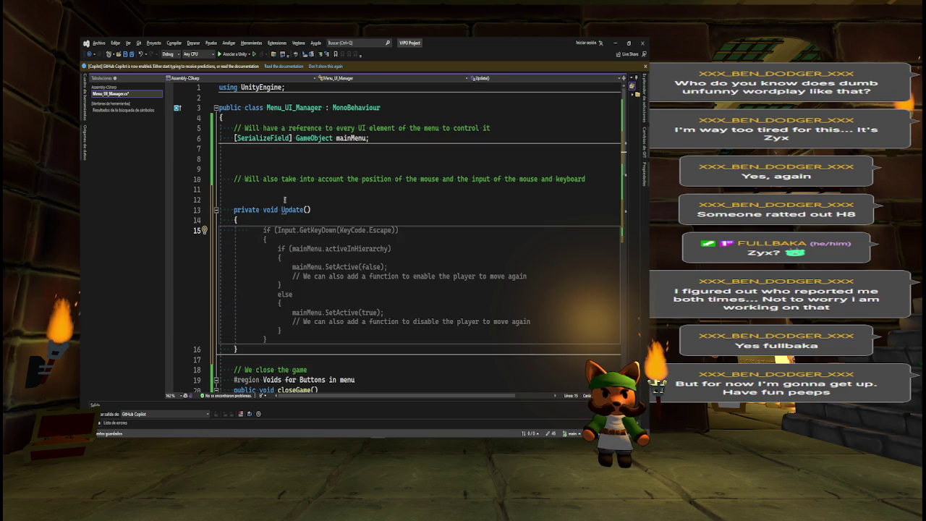
type("if(I")
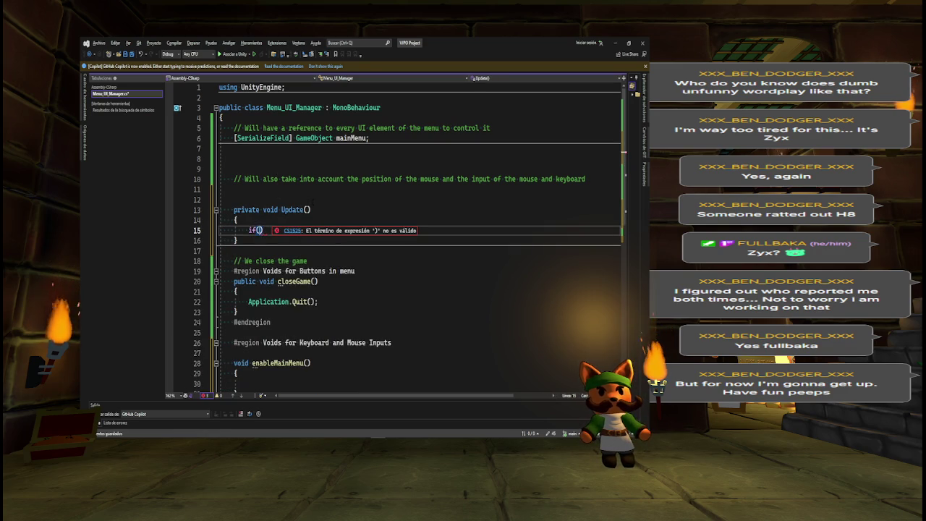
type("nput.")
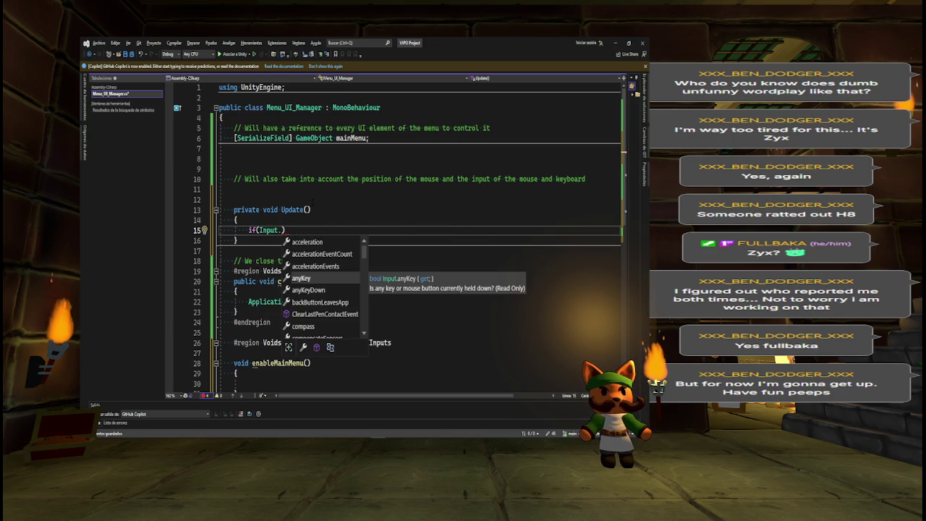
type("key")
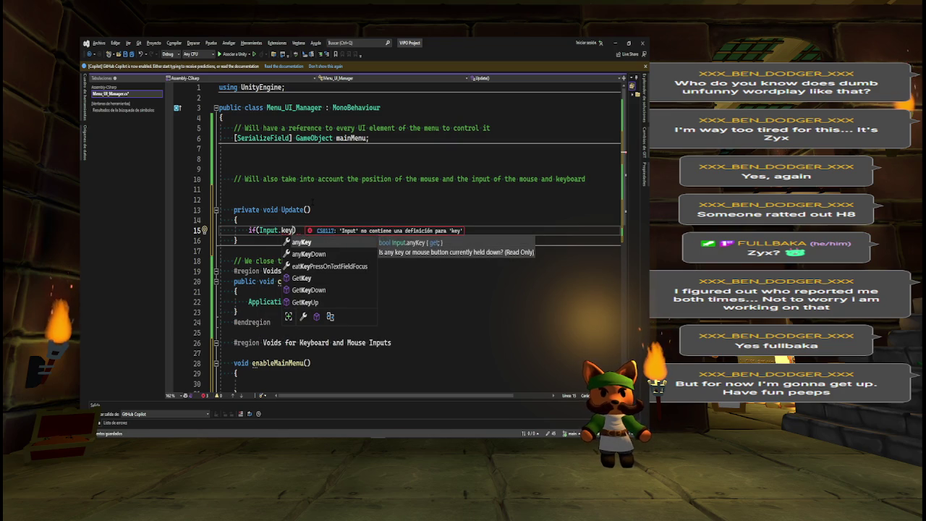
key("Down")
key("Down")
key("Down")
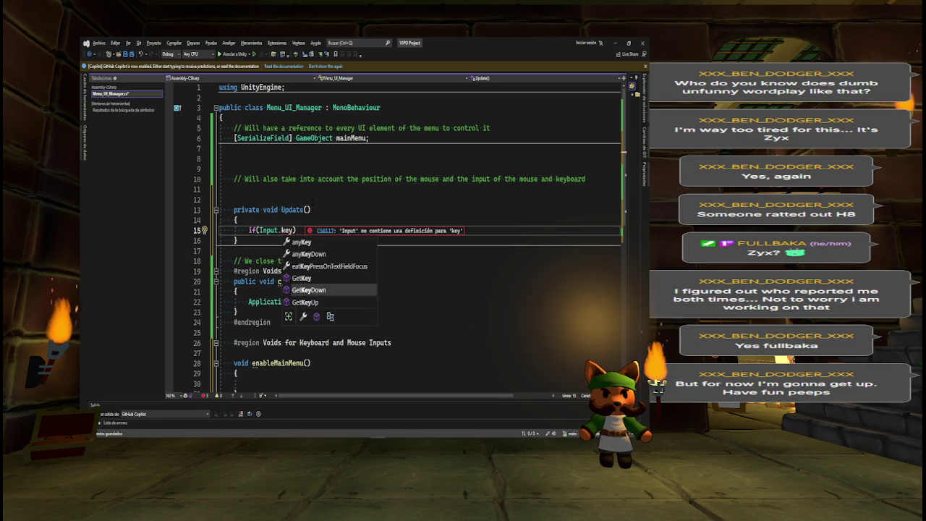
key("Tab")
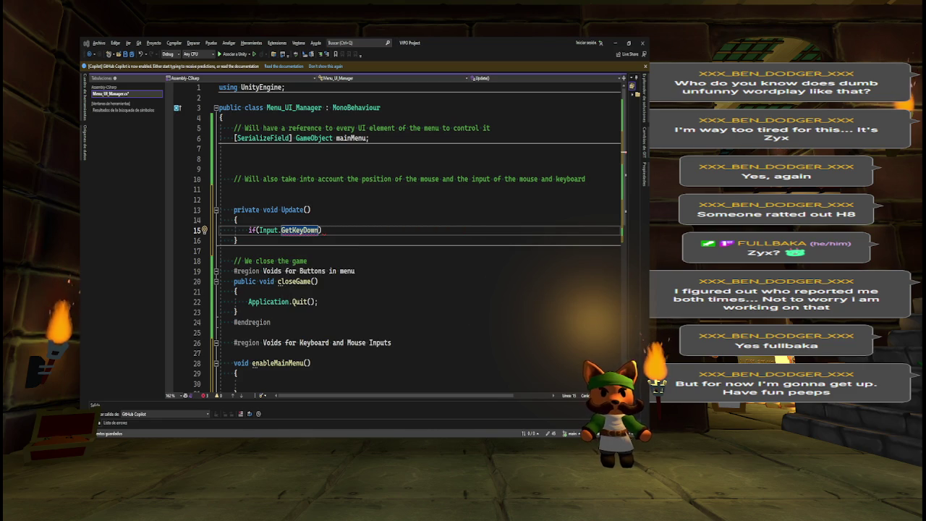
key("alt+Tab")
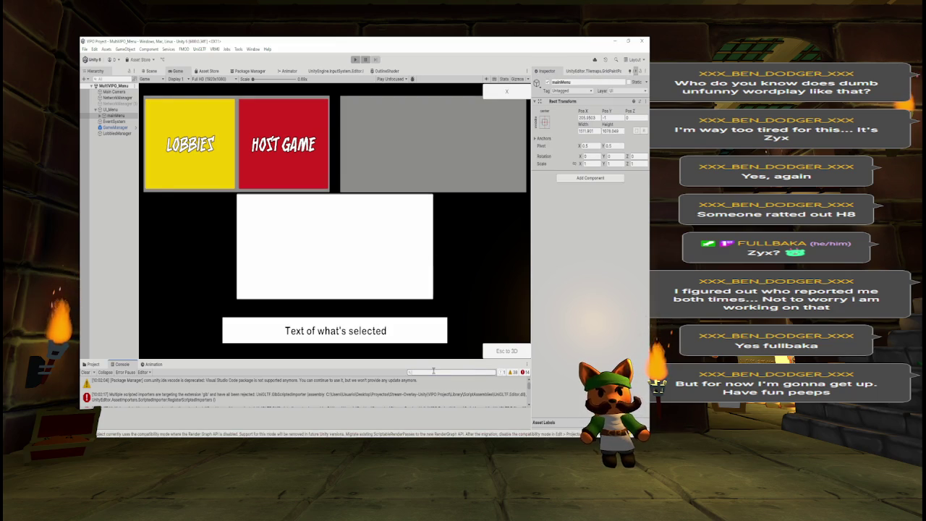
Search Project assets, select the BreyPlayerAlt prefab, and edit its Character Movement Controller script.
left_click(92, 364)
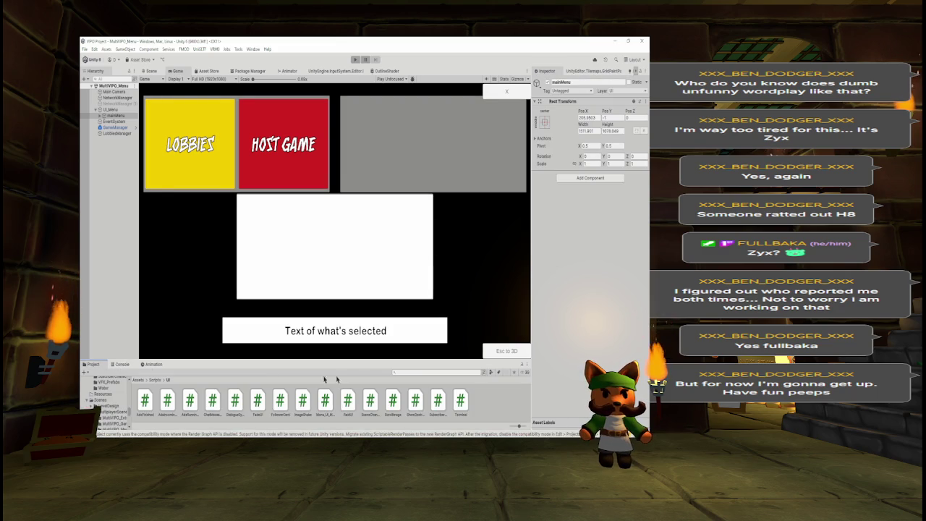
left_click(458, 371)
type("playe")
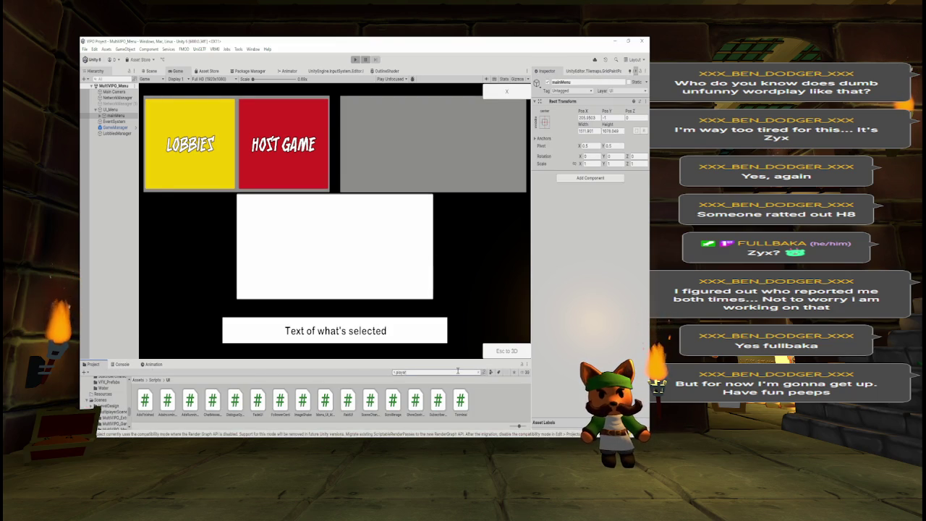
type("r")
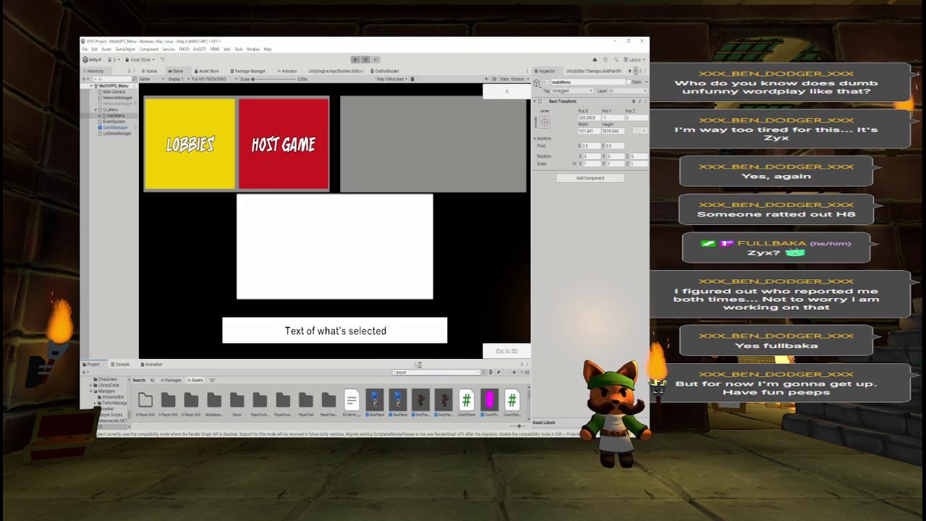
left_click_drag(416, 359, 417, 305)
left_click(426, 349)
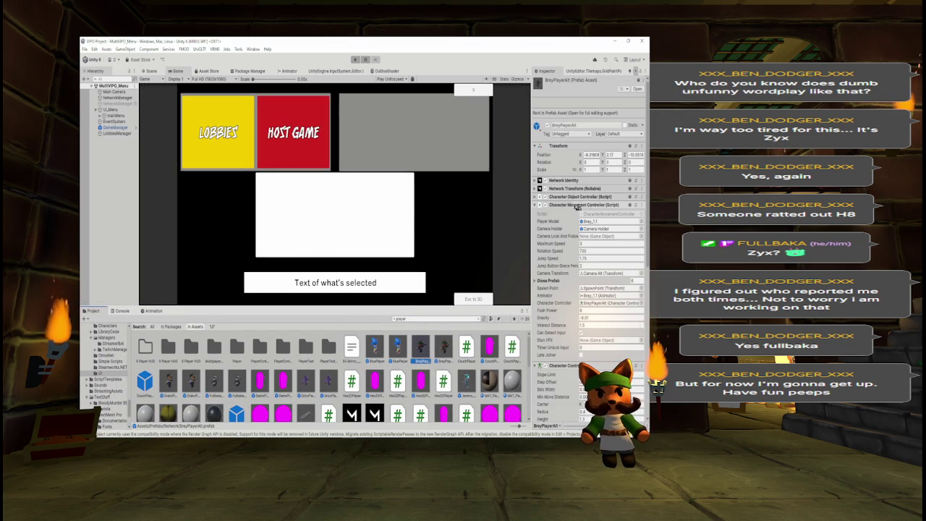
right_click(631, 207)
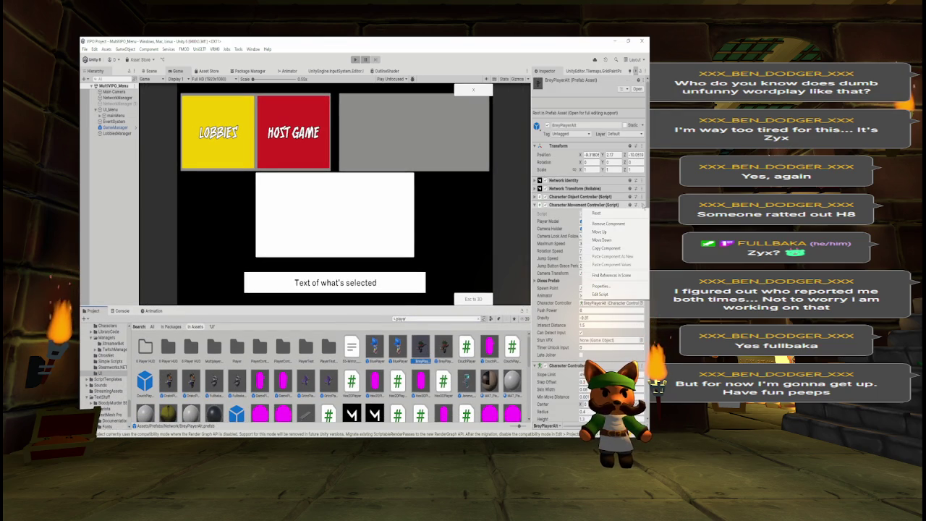
left_click(611, 294)
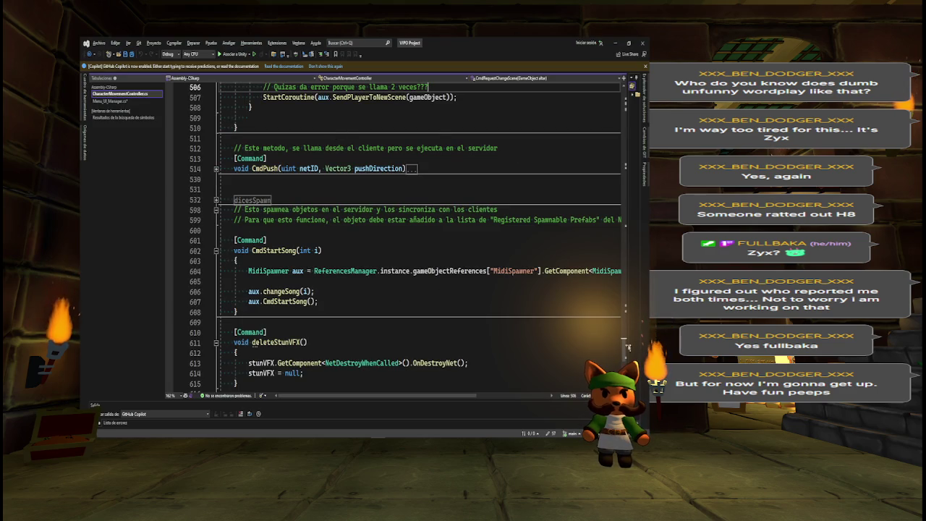
Expand detectInput to review its GetButtonDown and GetKeyDown calls, then reopen Menu_UI_Manager.cs.
scroll(406, 239, "up", 20)
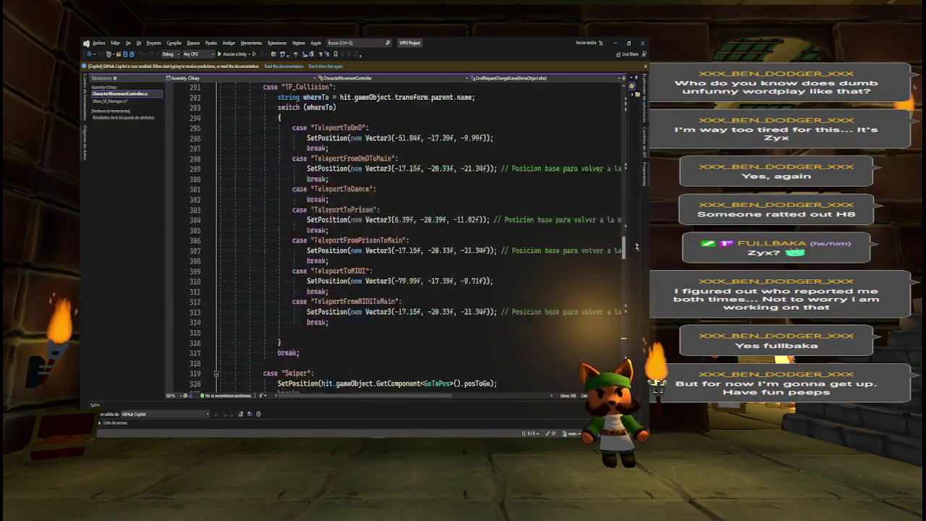
scroll(405, 239, "up", 2)
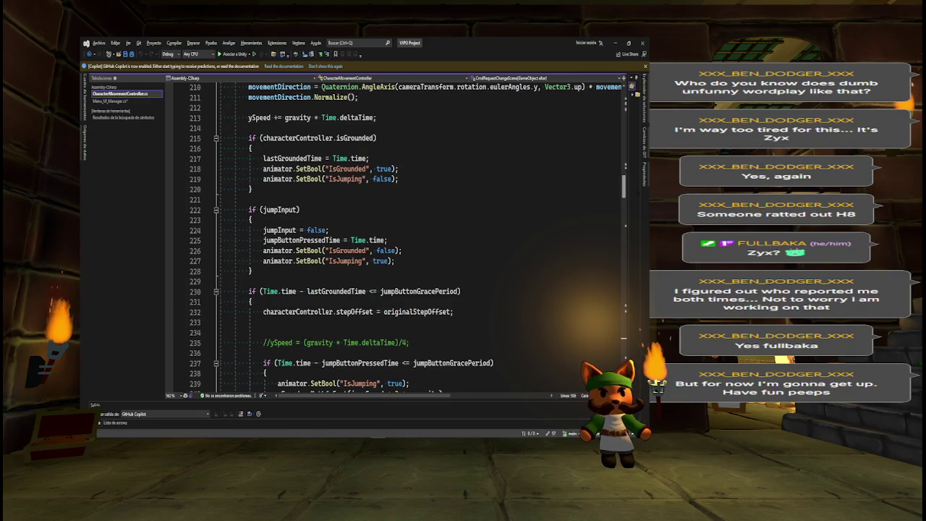
scroll(405, 238, "up", 3)
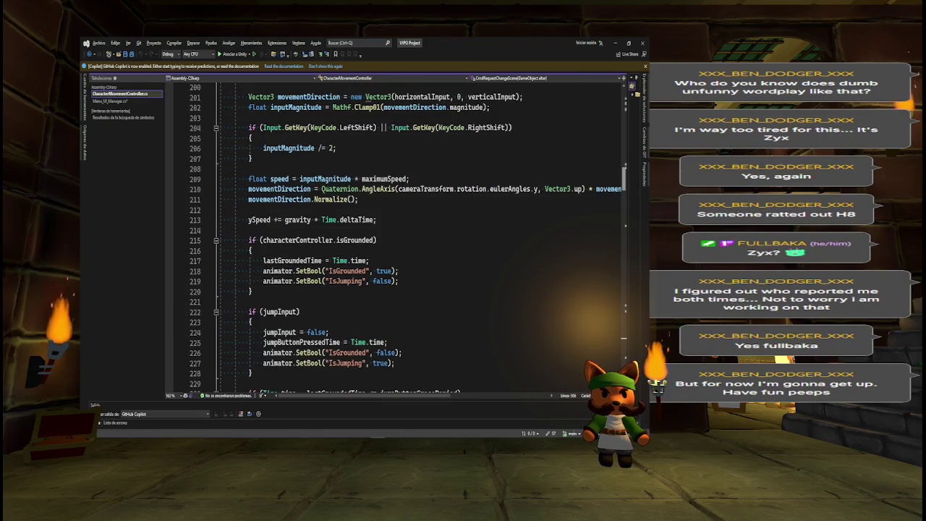
scroll(405, 238, "down", 1)
scroll(405, 239, "up", 7)
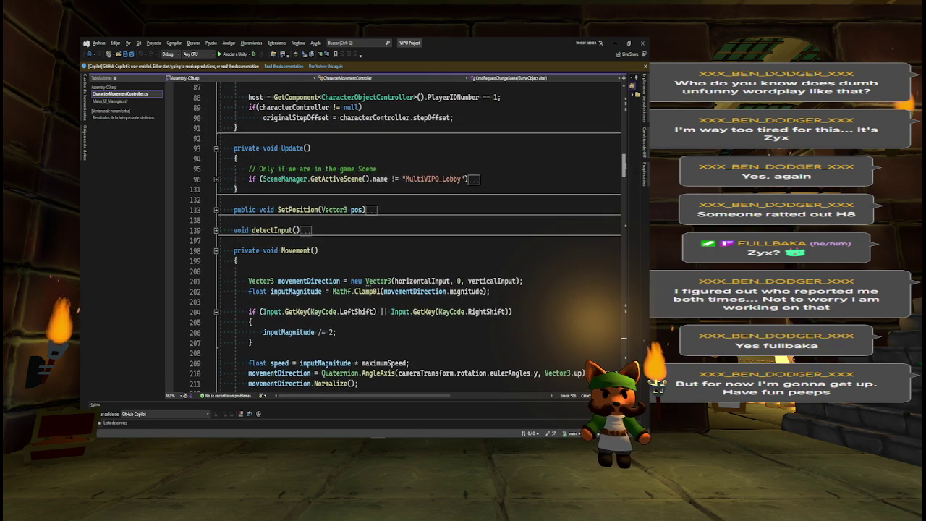
scroll(406, 238, "up", 2)
scroll(405, 238, "down", 1)
scroll(554, 188, "up", 1)
scroll(555, 188, "down", 1)
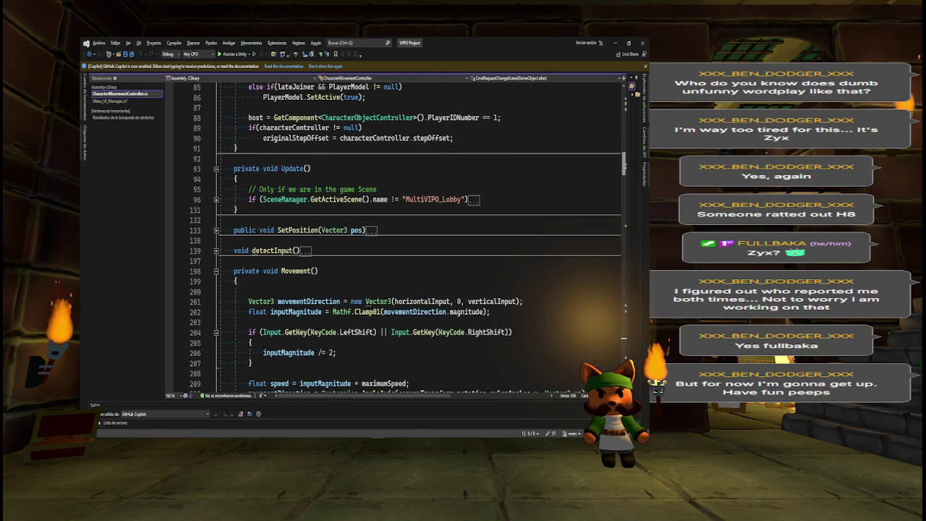
left_click(215, 251)
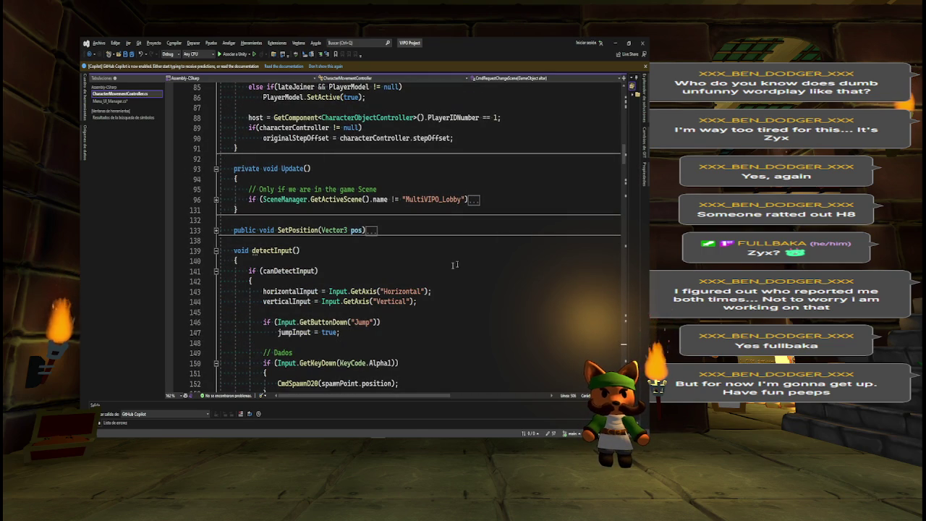
double_click(323, 322)
double_click(317, 362)
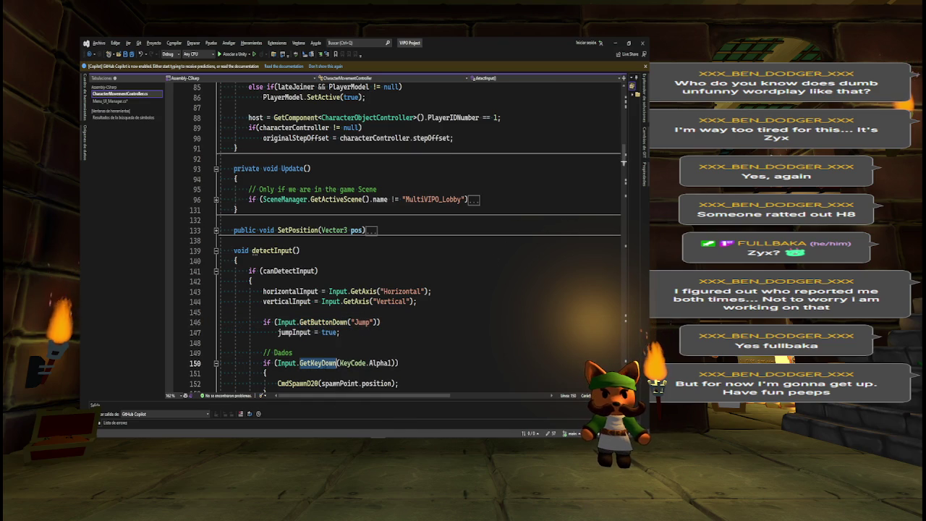
double_click(112, 100)
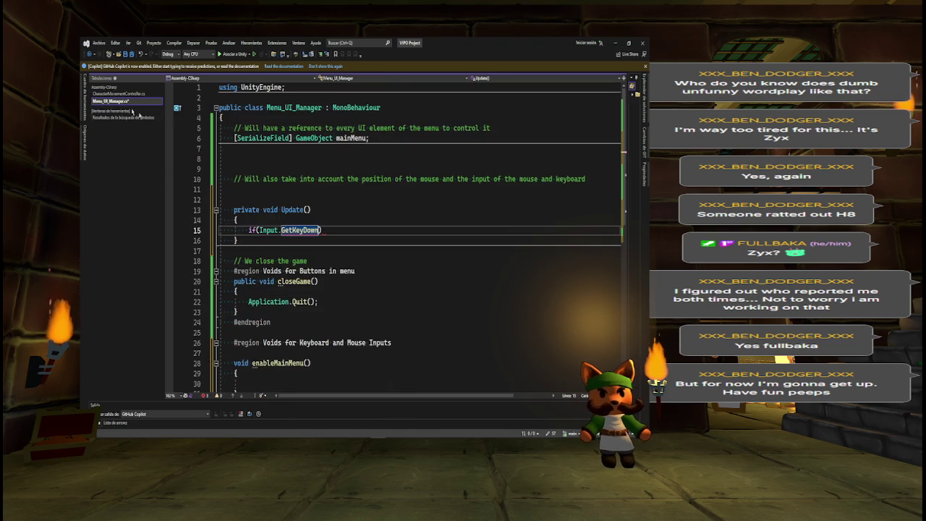
Complete the condition as Input.GetKeyDown(KeyCode.Escape), checking CharacterMovementController for reference.
type("(")
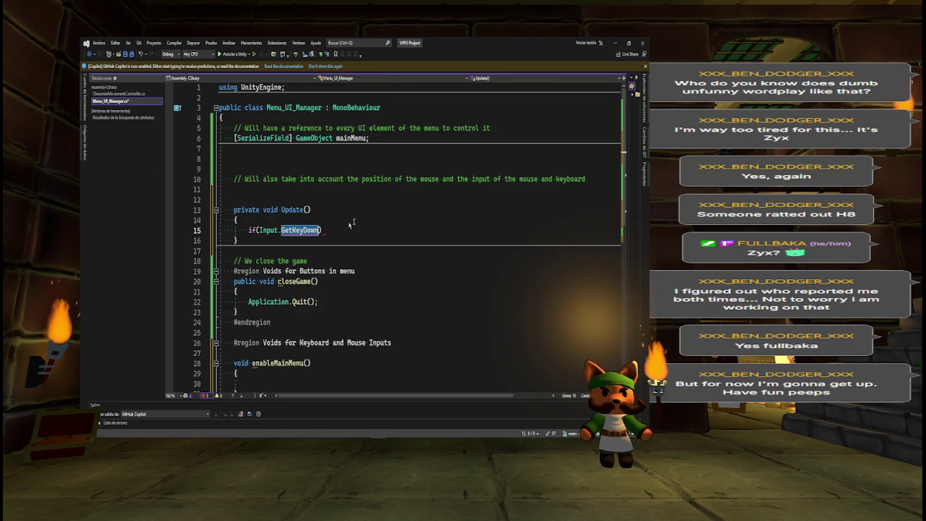
type(")")
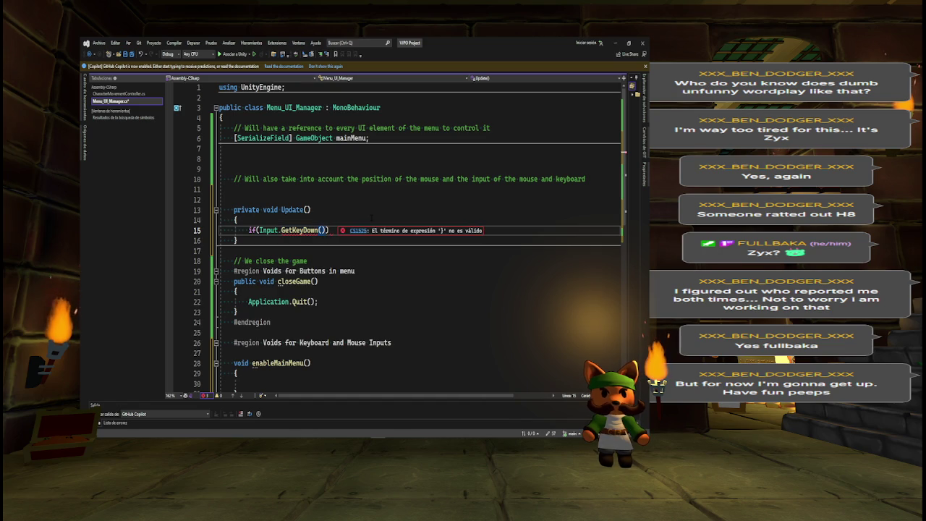
type("Keyboard")
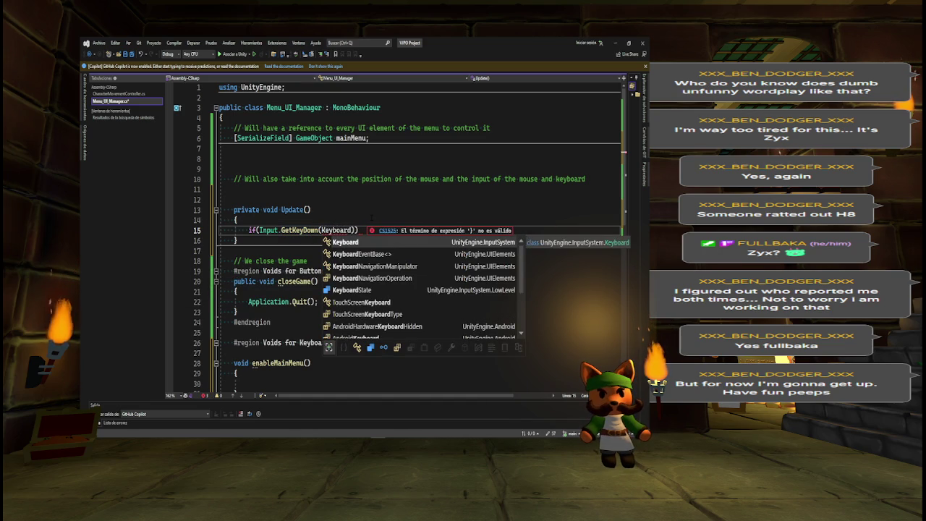
left_click(128, 93)
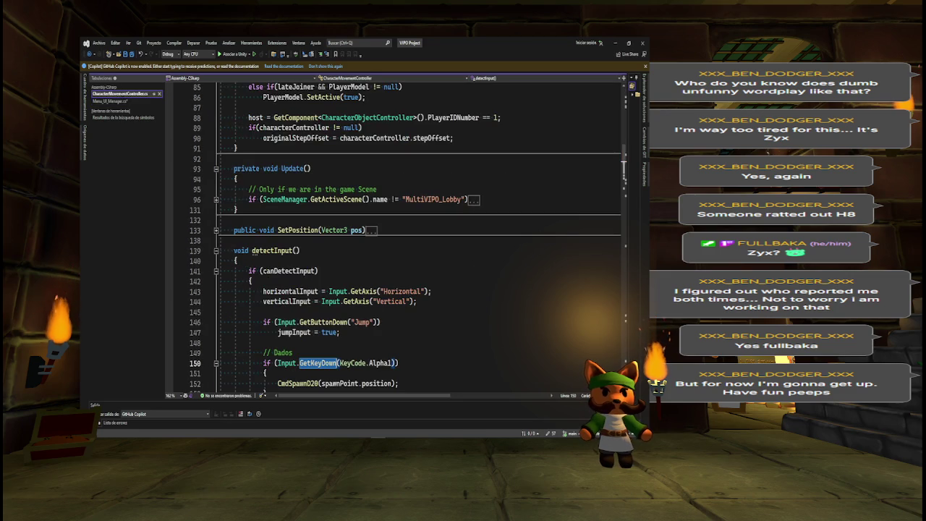
left_click(110, 102)
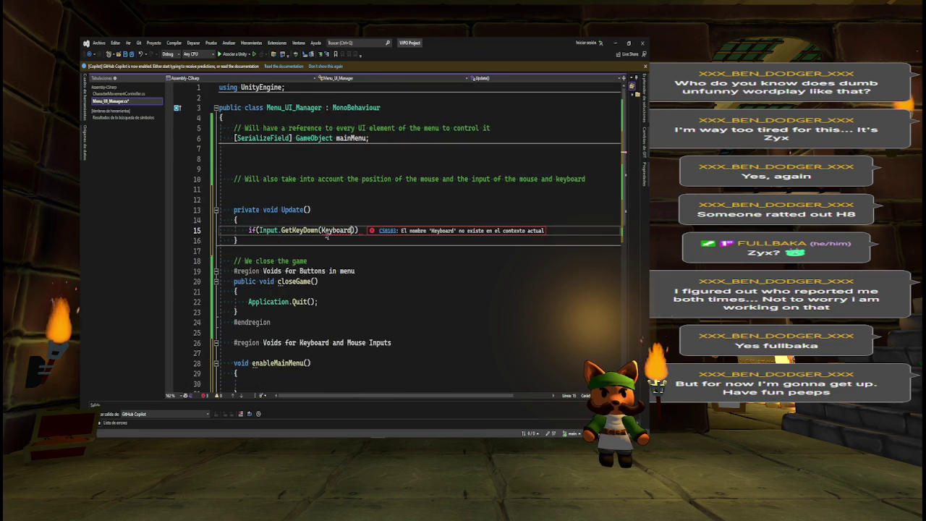
type("KeyC")
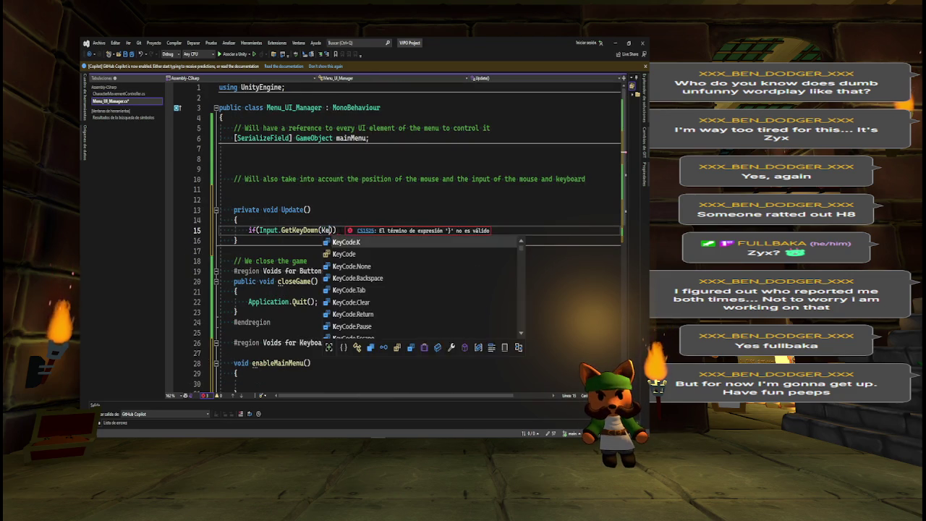
key("Tab")
type(".Es")
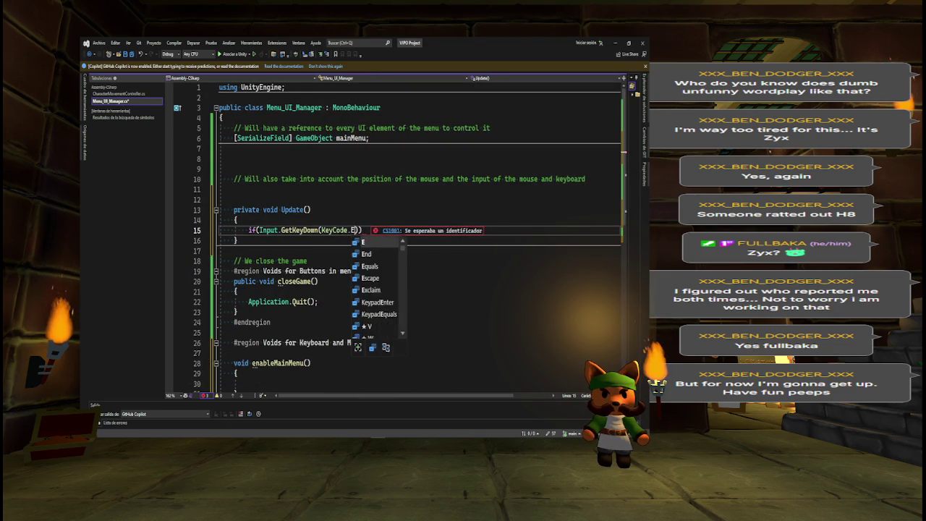
key("Tab")
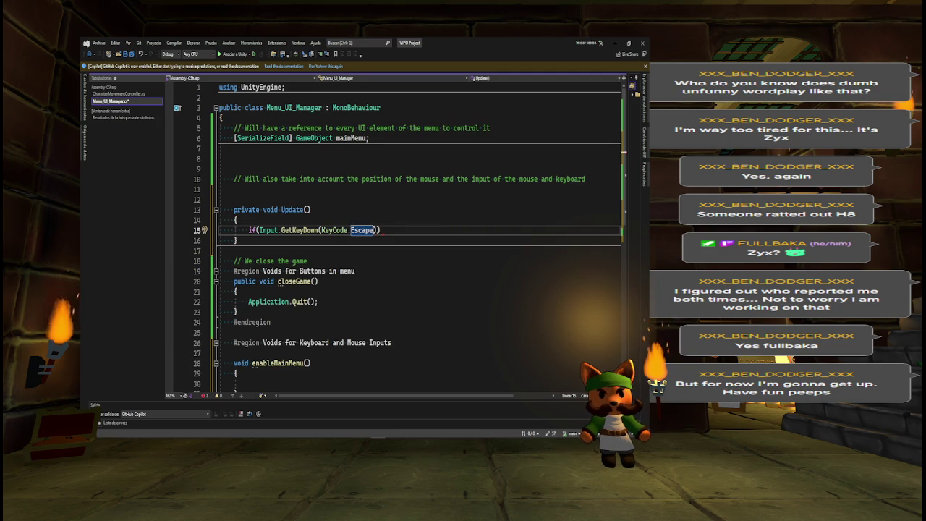
Give the Escape check a braced body and an 'Enable or disable' comment above it.
key("Return")
type("{}")
key("Return")
key("Up")
key("Up")
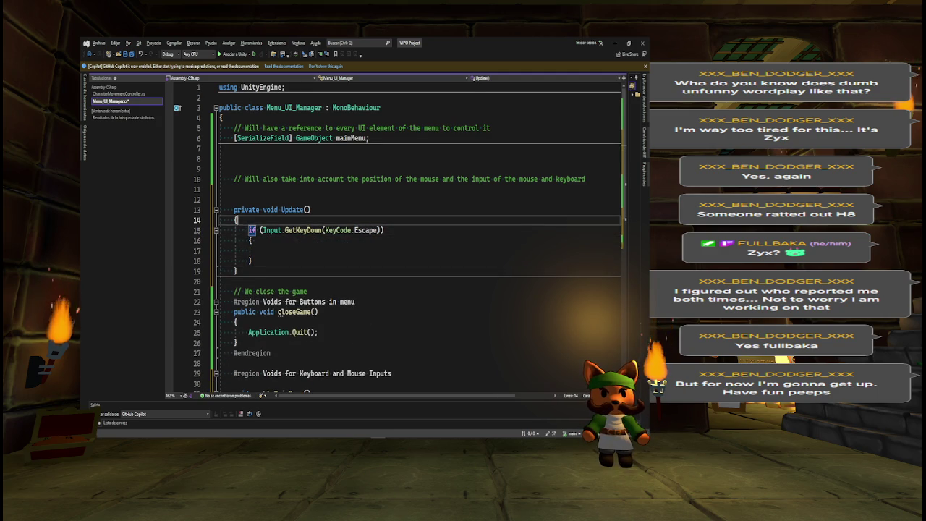
key("Return")
key("Up")
type("// ")
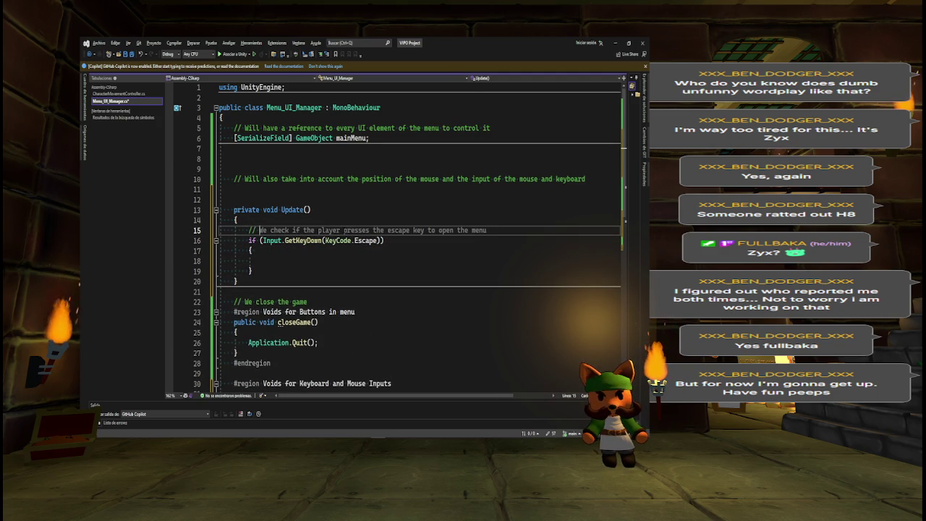
type("Enable")
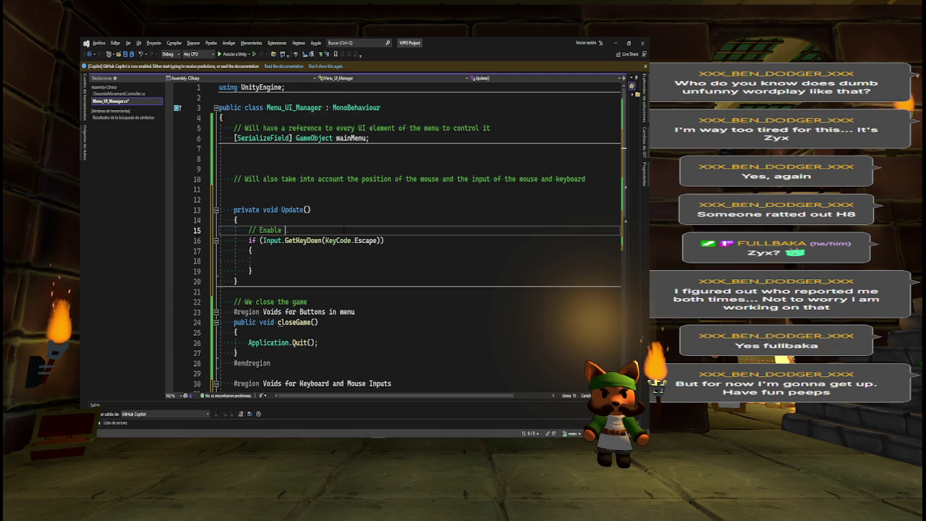
type(" or di")
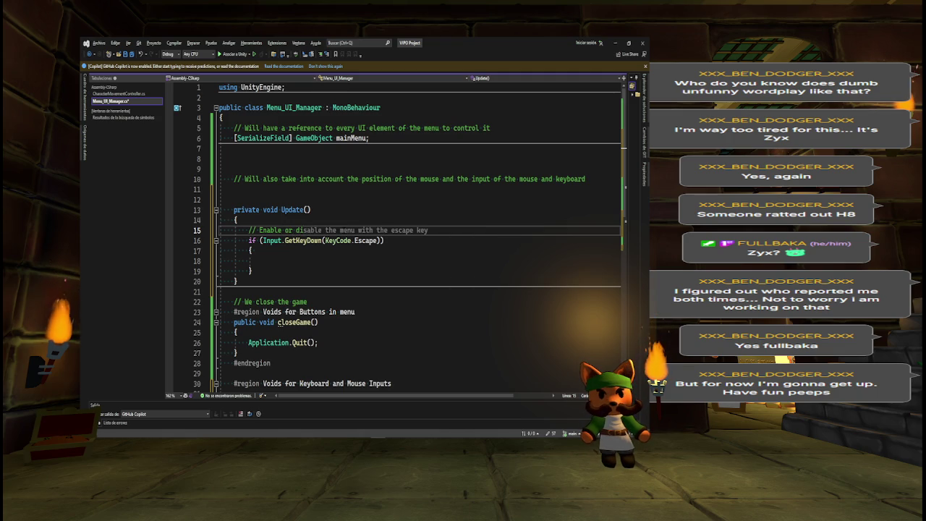
Call enableMainMenu() inside the Escape check and save the script.
left_click(309, 260)
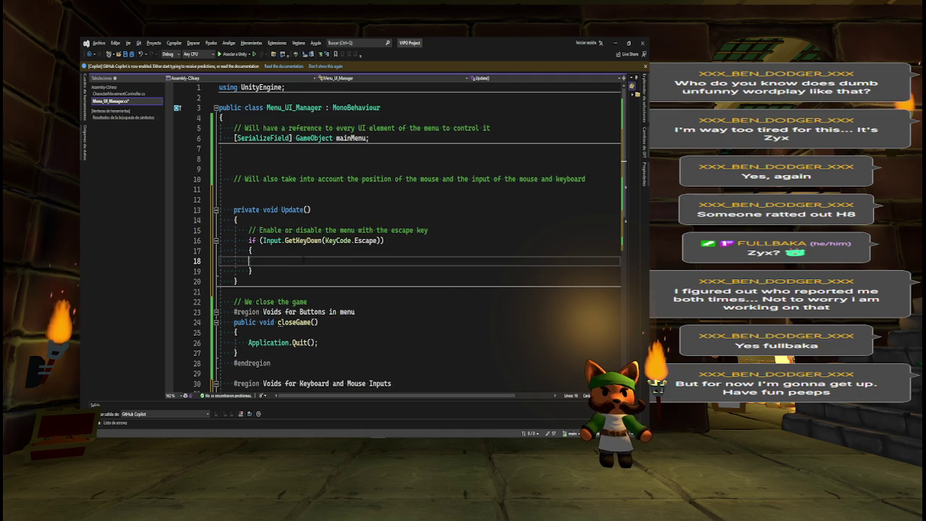
type("enable")
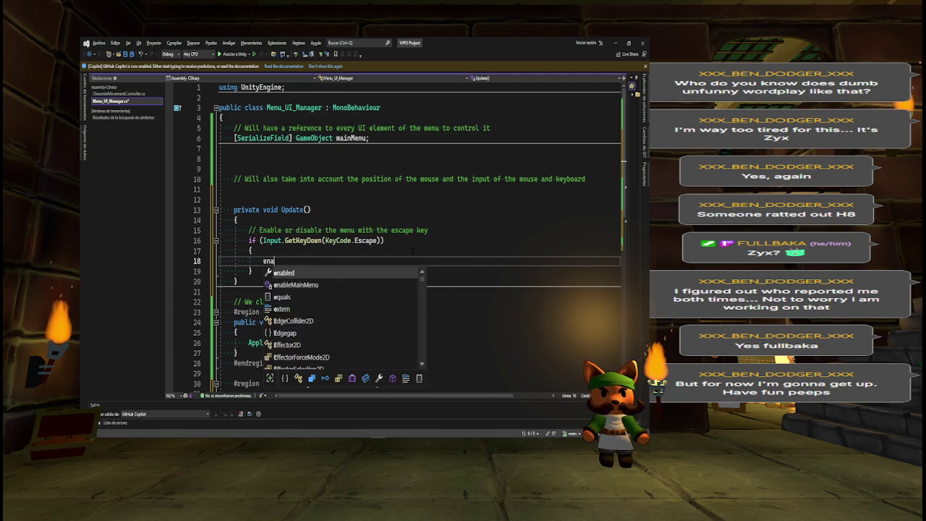
key("Tab")
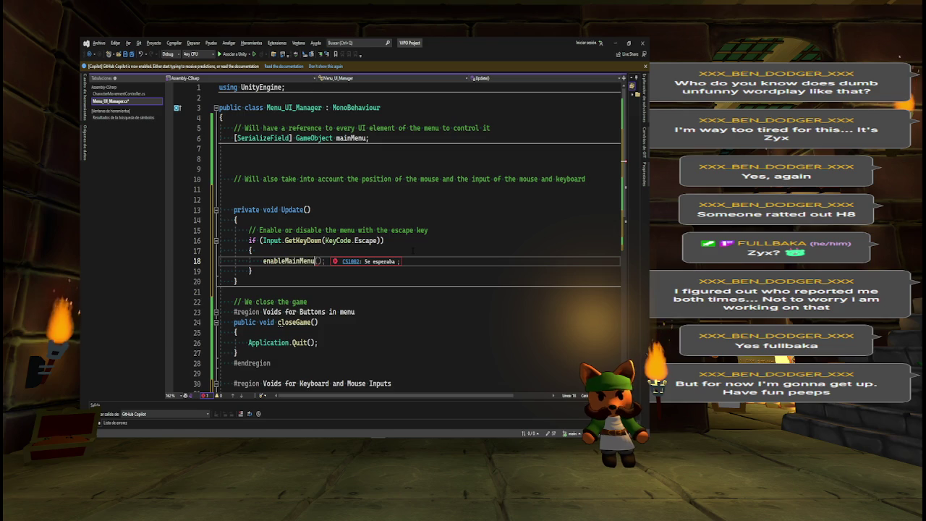
type("()")
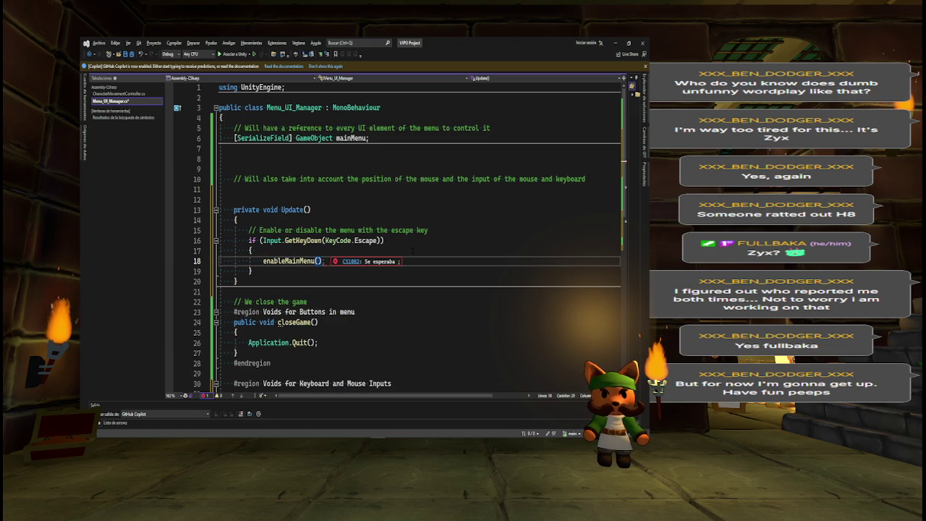
key("ctrl+s")
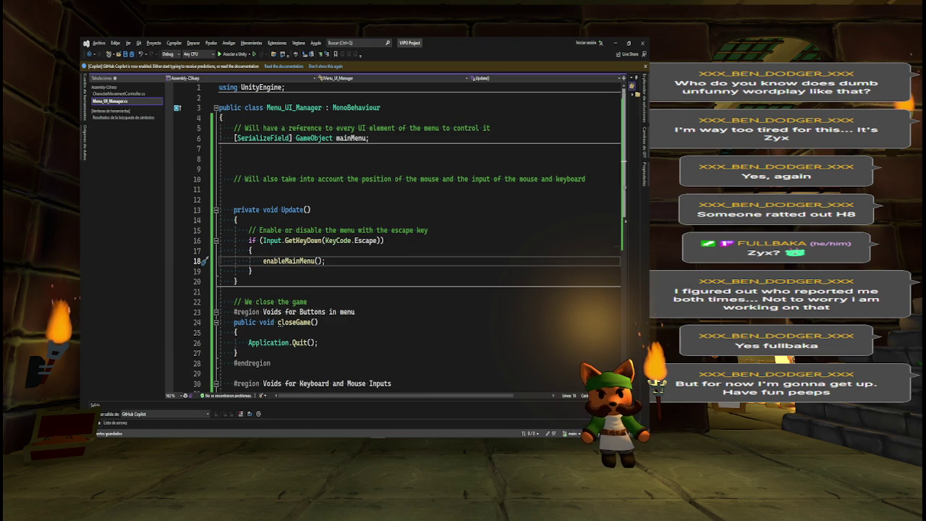
scroll(411, 237, "down", 5)
scroll(411, 237, "up", 1)
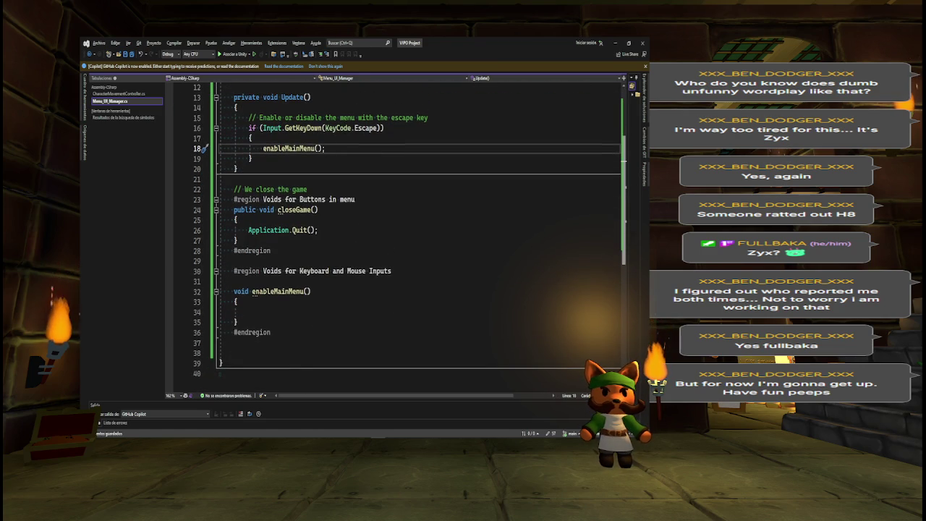
Fill enableMainMenu() with mainMenu.SetActive(!mainMenu.activeSelf); from the Copilot suggestion, then bring up the notes.
left_click(280, 310)
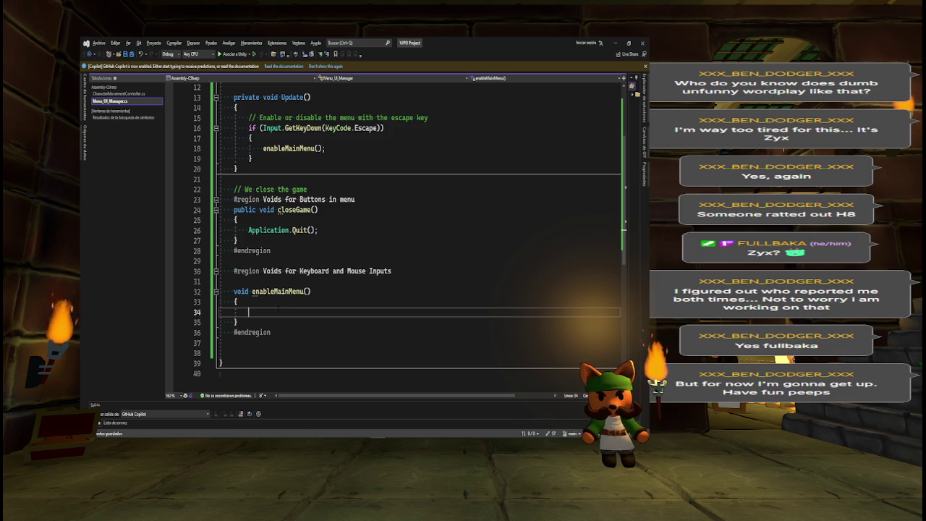
type("mainMenu.e")
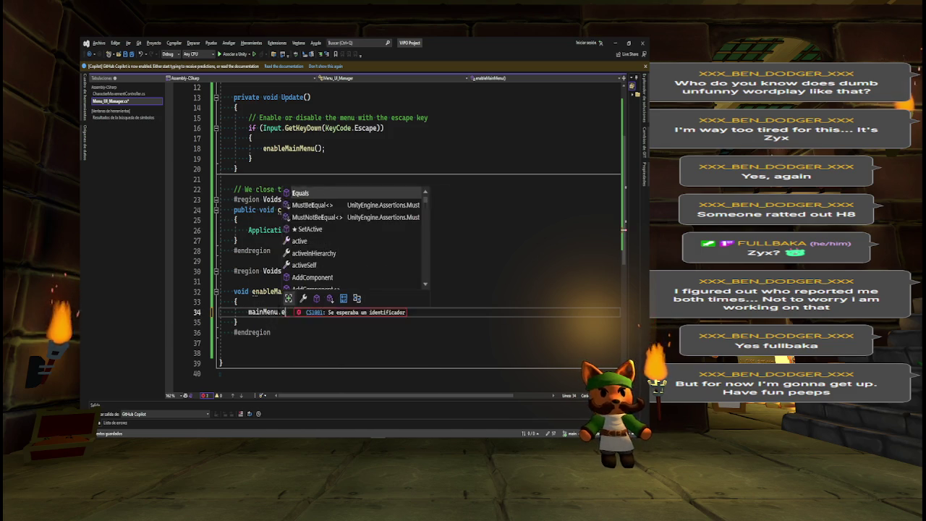
key("Tab")
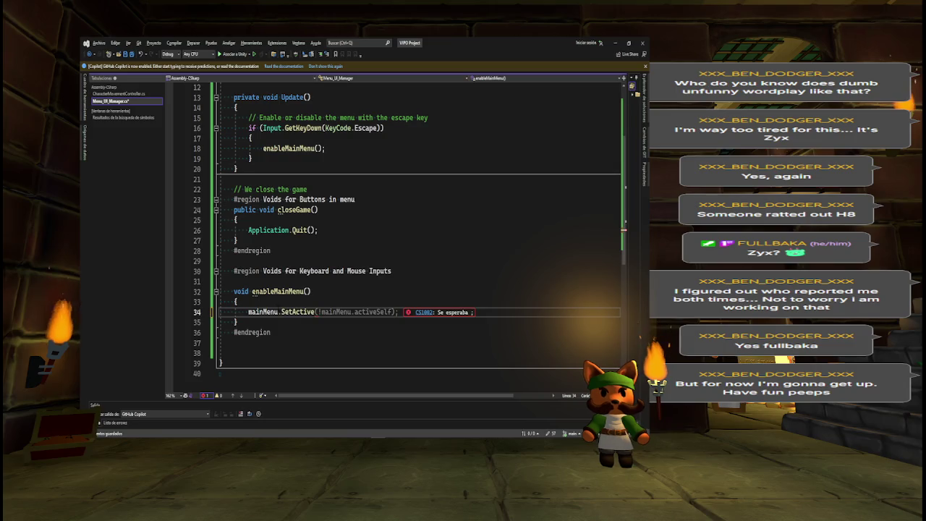
key("Tab")
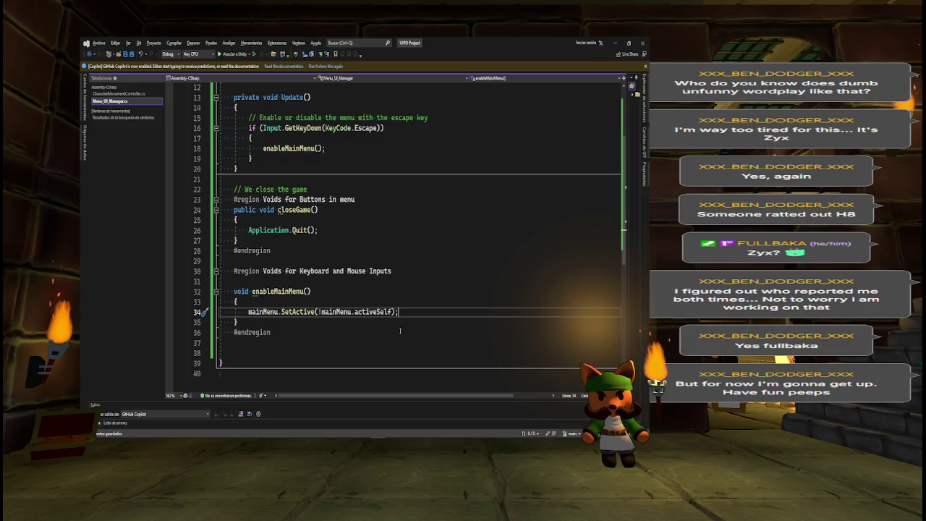
left_click_drag(317, 312, 392, 311)
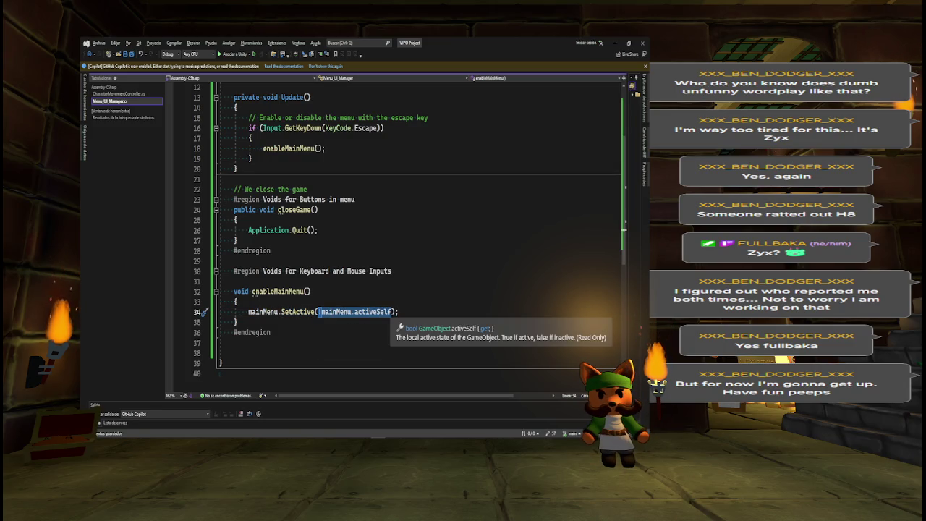
left_click(249, 312)
left_click_drag(249, 312, 402, 310)
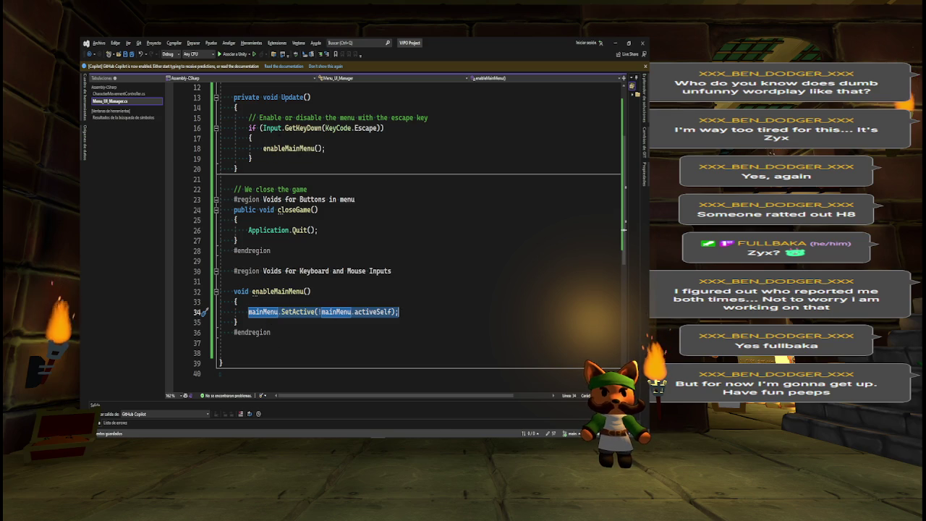
key("Left")
key("alt+Tab")
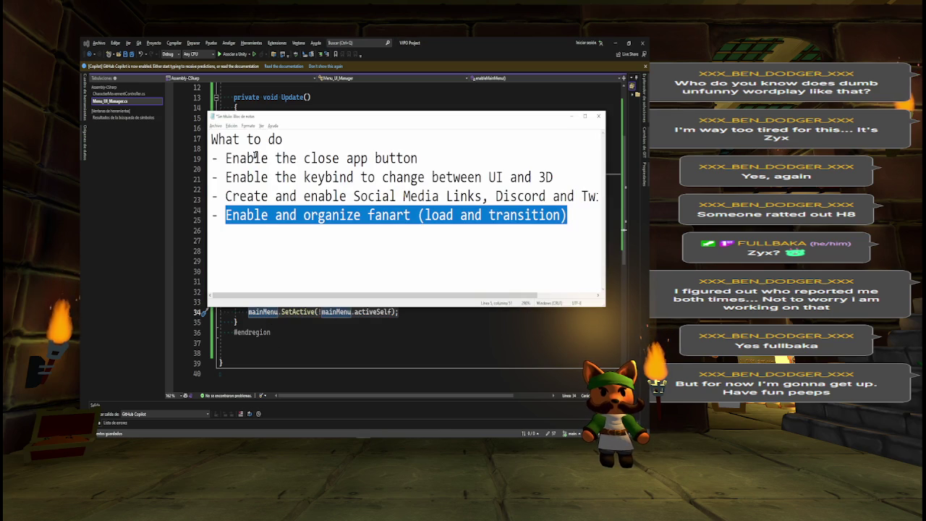
Mark the first two to-do items, hide Notepad, and switch back to Unity.
mouse_move(227, 157)
left_mouse_down()
mouse_move(496, 156)
mouse_move(568, 176)
left_mouse_up()
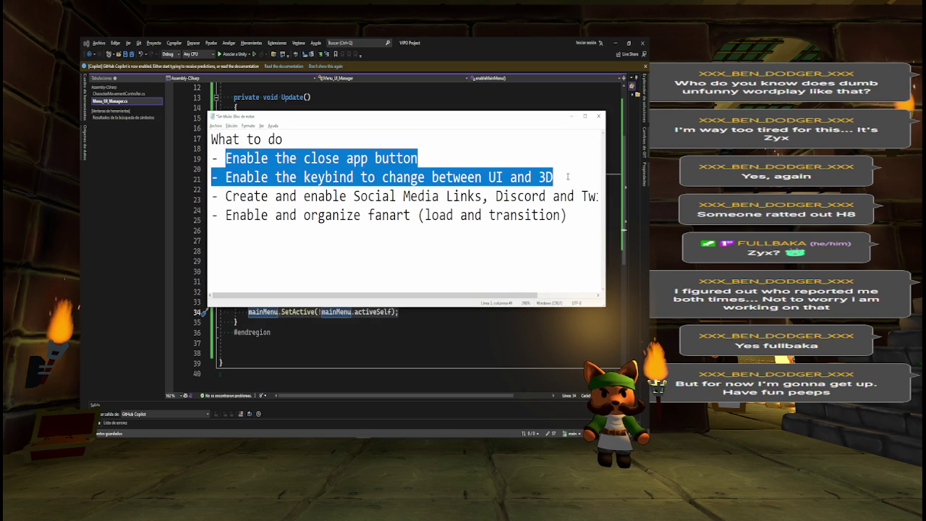
left_click(572, 115)
key("alt+Tab")
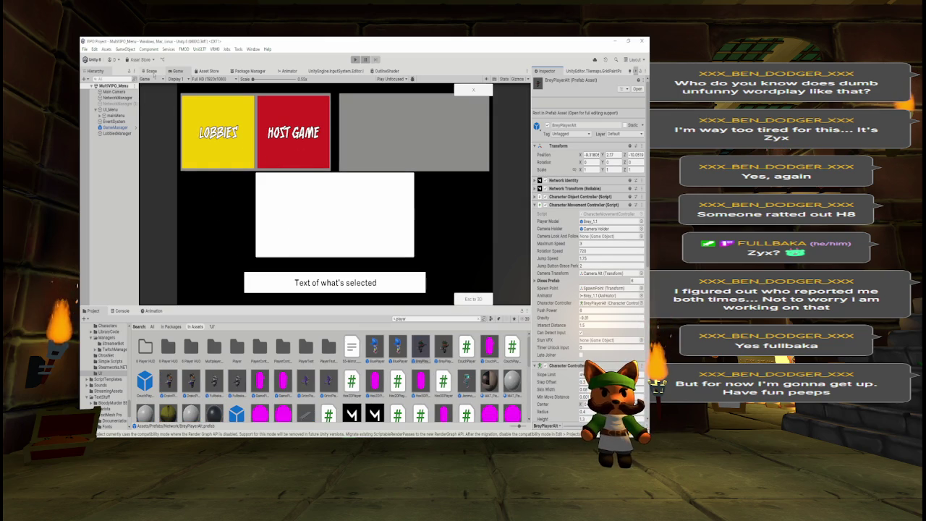
Set the Main Camera's Environment background type to Skybox.
left_click(152, 72)
left_click(176, 71)
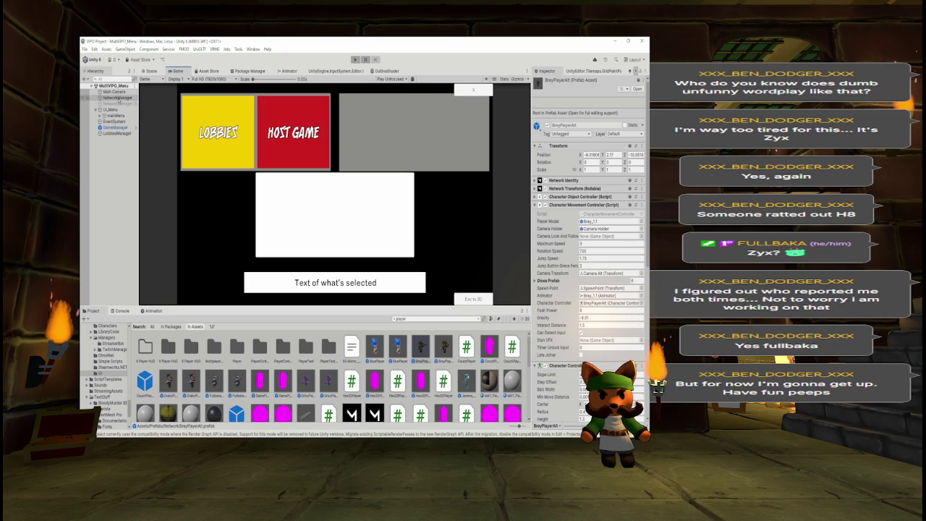
left_click(114, 92)
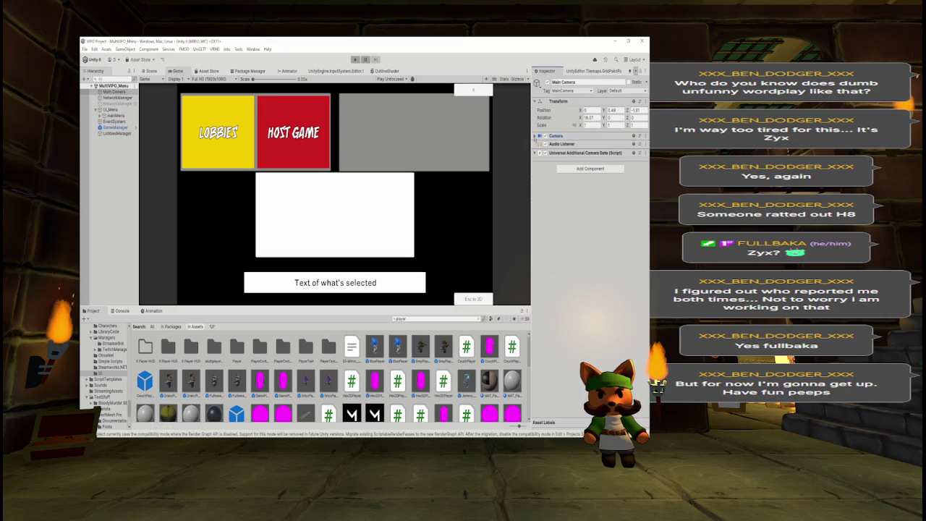
left_click(537, 136)
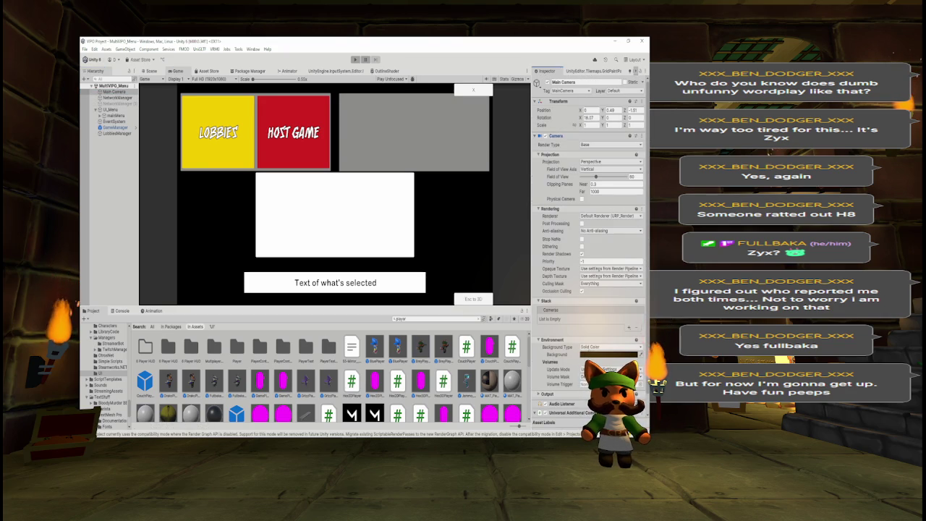
left_click(594, 356)
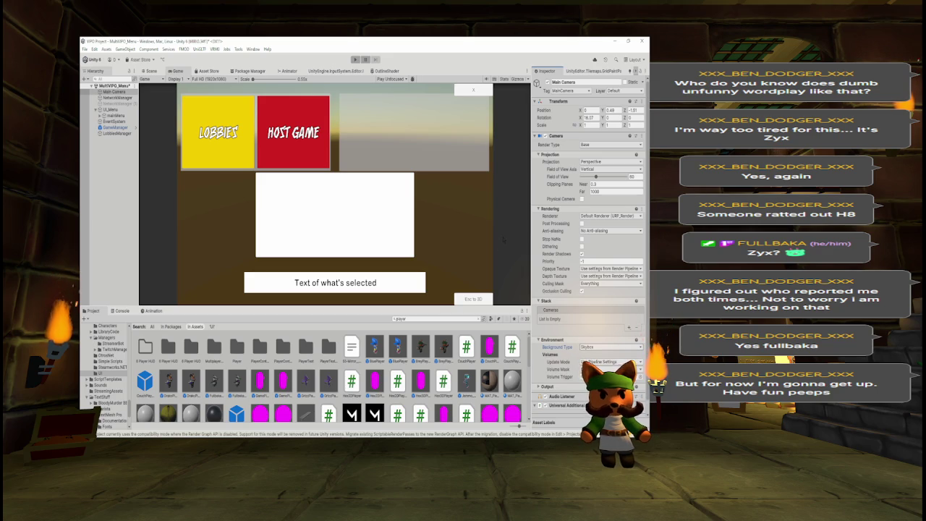
Select and expand mainMenu in the Hierarchy, ready to add a child to it.
left_click(112, 115)
left_click(99, 116)
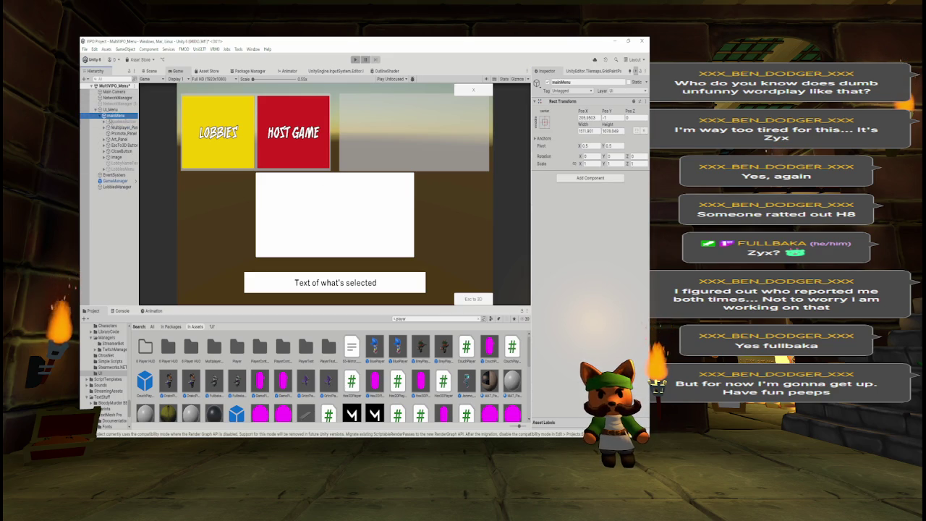
right_click(116, 118)
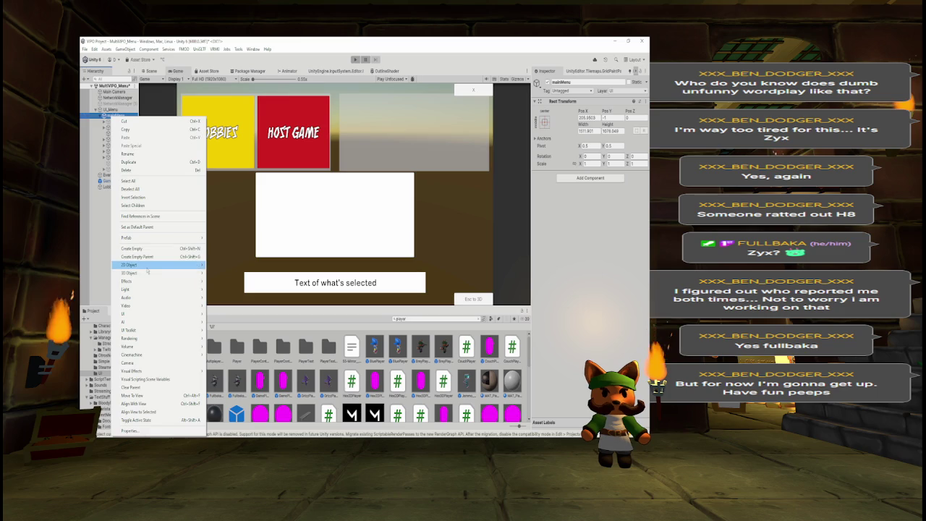
Add a UI Image named Image under mainMenu and colour it pure black.
mouse_move(181, 314)
left_click(218, 315)
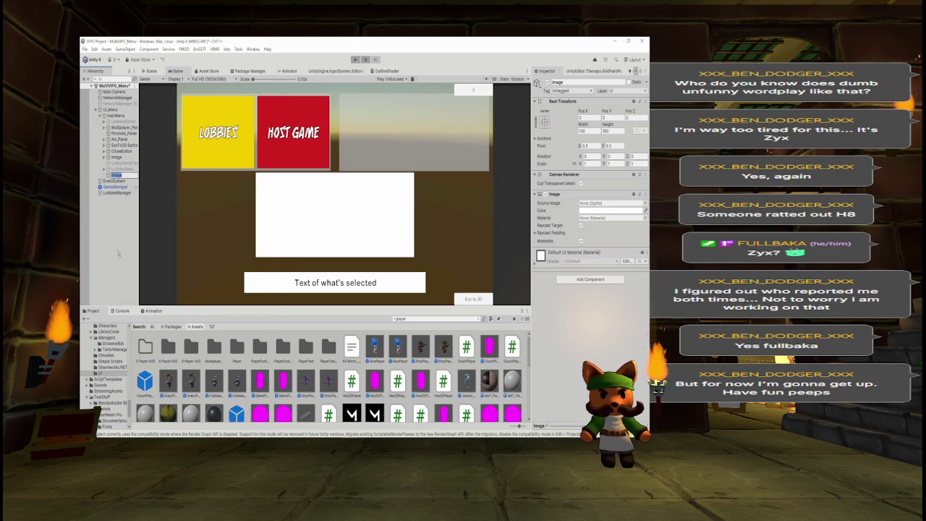
key("Return")
left_click(592, 210)
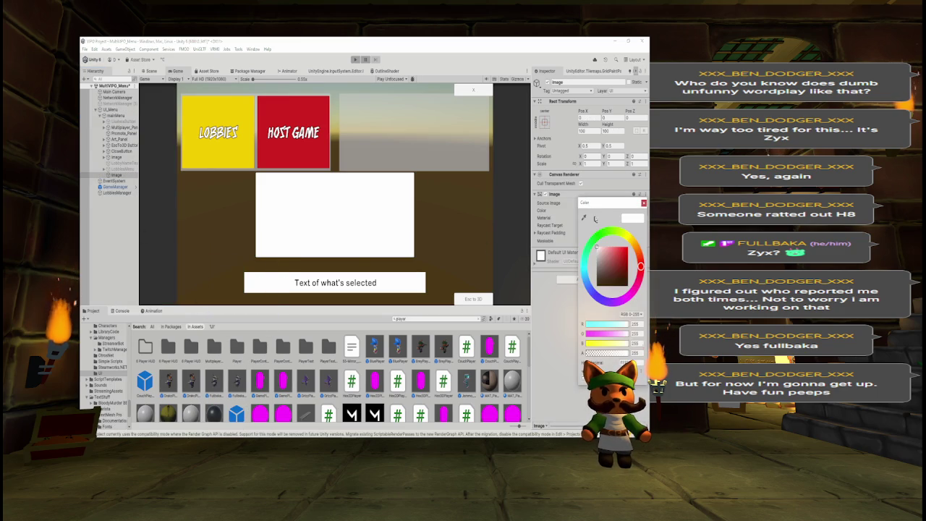
left_click(601, 274)
left_click(599, 284)
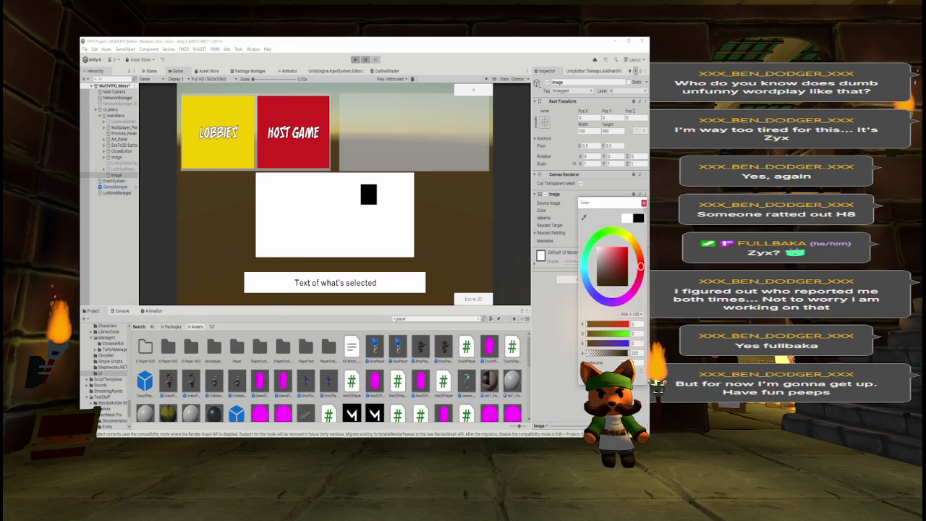
left_click(643, 202)
Size the Image to 1920 × 1080 and drag its Pos X left to about -206.
left_click(594, 131)
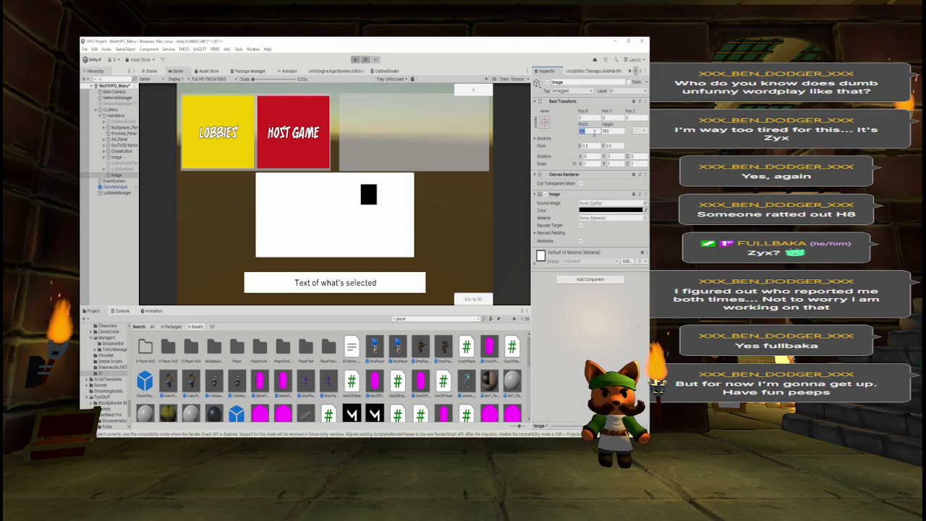
type("1920")
key("Tab")
type("1080")
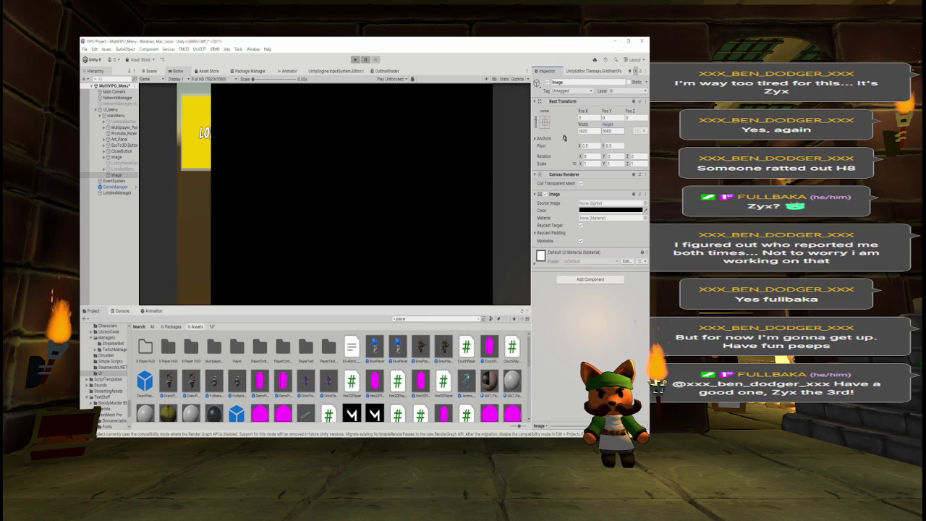
mouse_move(582, 113)
left_mouse_down()
mouse_move(231, 137)
mouse_move(471, 68)
mouse_move(286, 328)
mouse_move(251, 320)
left_mouse_up()
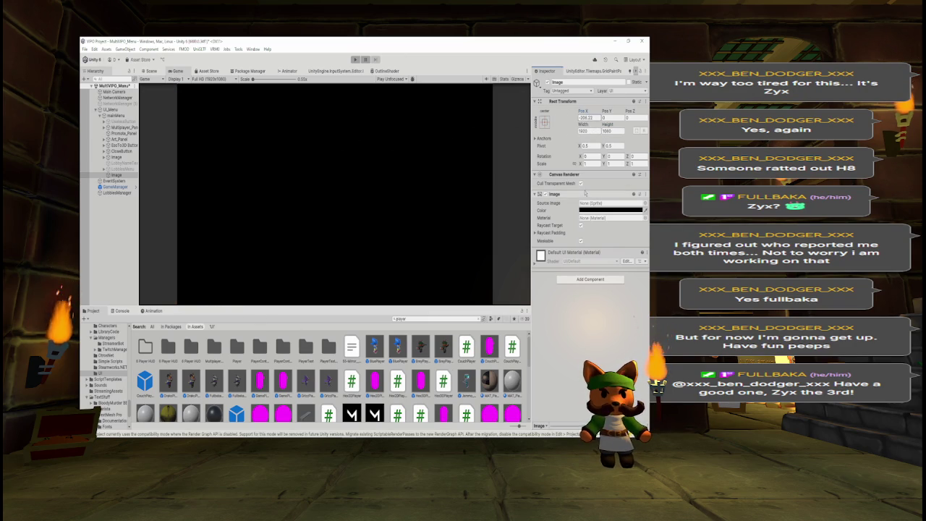
Check mainMenu's X position, try 205.3586 for the Image's X, and undo the change.
left_click(120, 116)
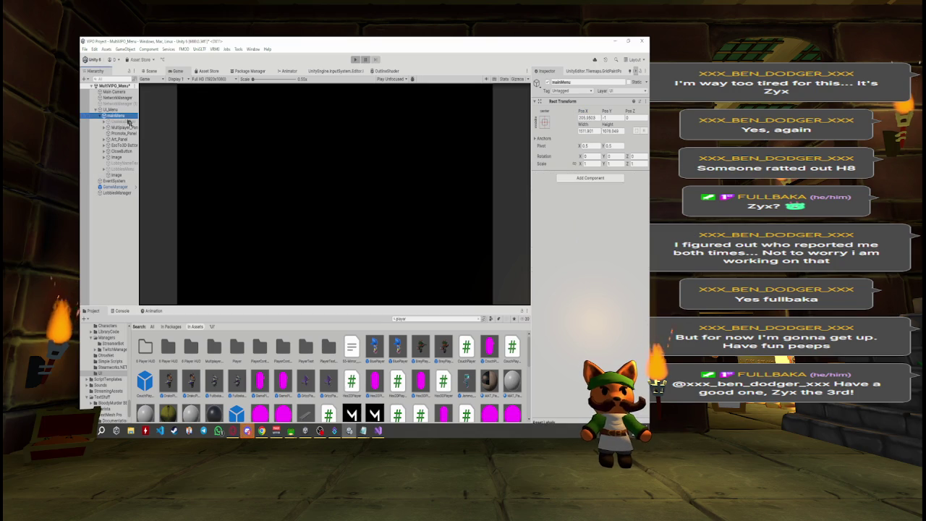
left_click(594, 117)
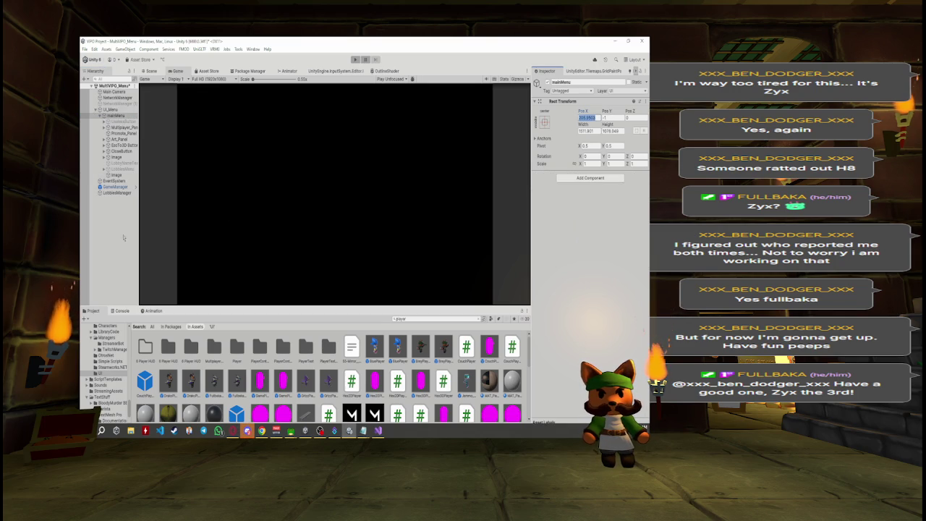
left_click(116, 175)
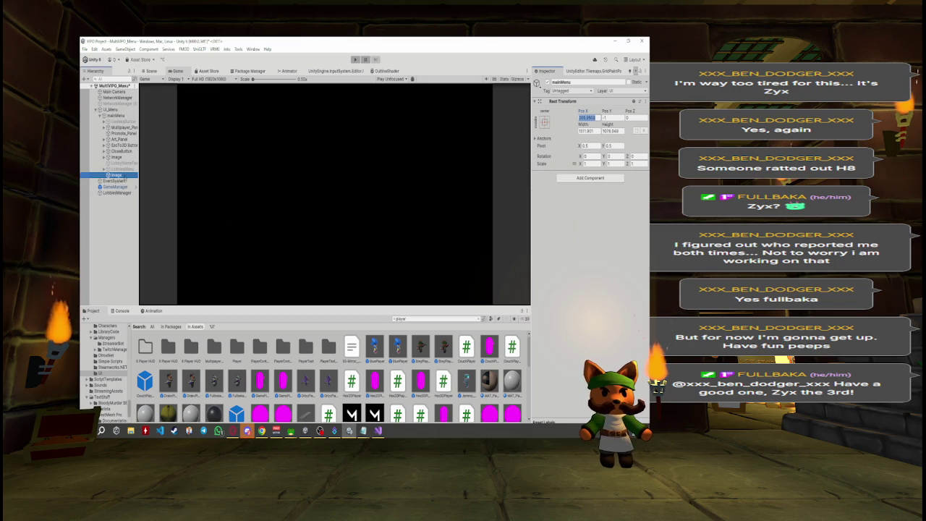
left_click(592, 116)
type("205.3586")
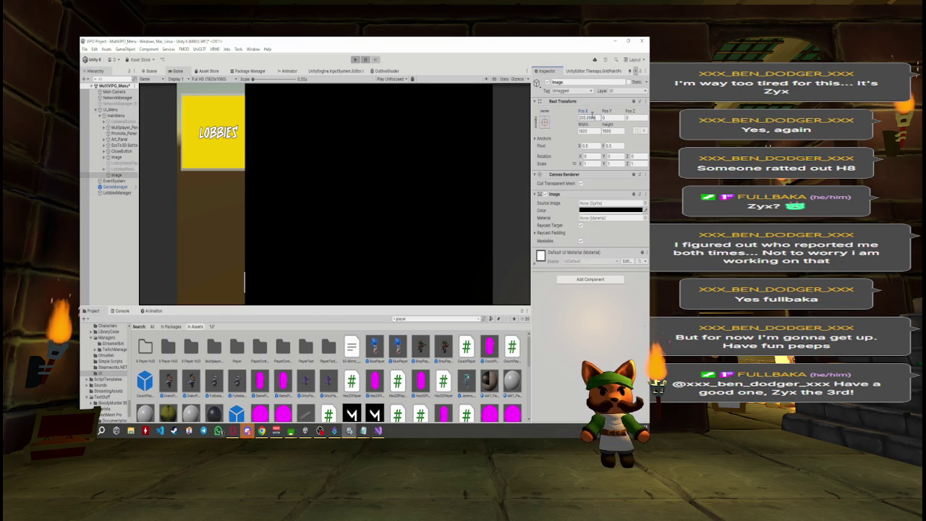
key("ctrl+z")
left_click(537, 241)
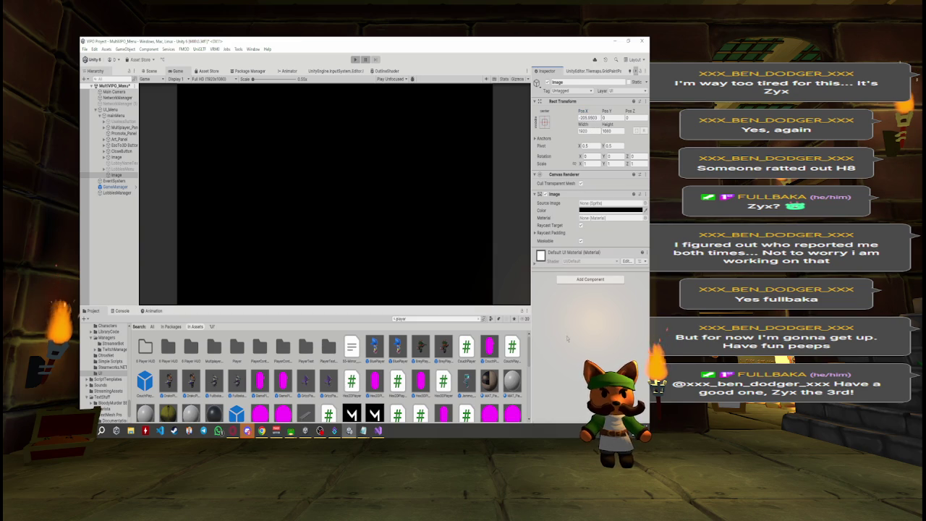
Parent the Image under mainMenu, rename it Background, and deactivate mainMenu.
left_click_drag(125, 175, 134, 126)
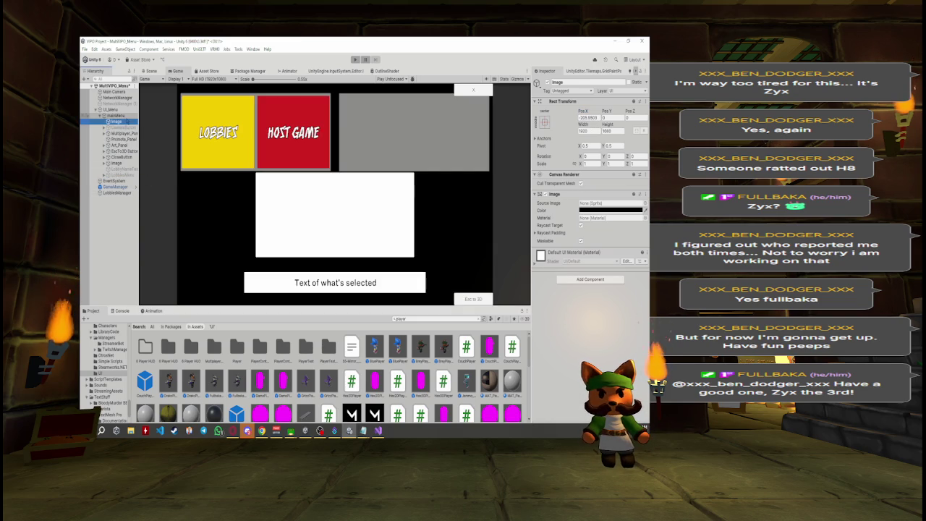
left_click(574, 82)
type("Background")
key("Return")
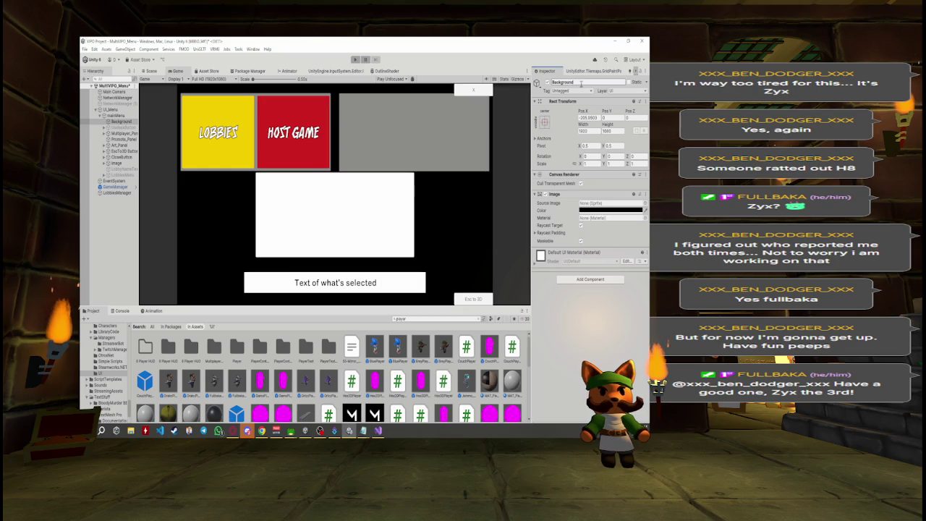
left_click(102, 115)
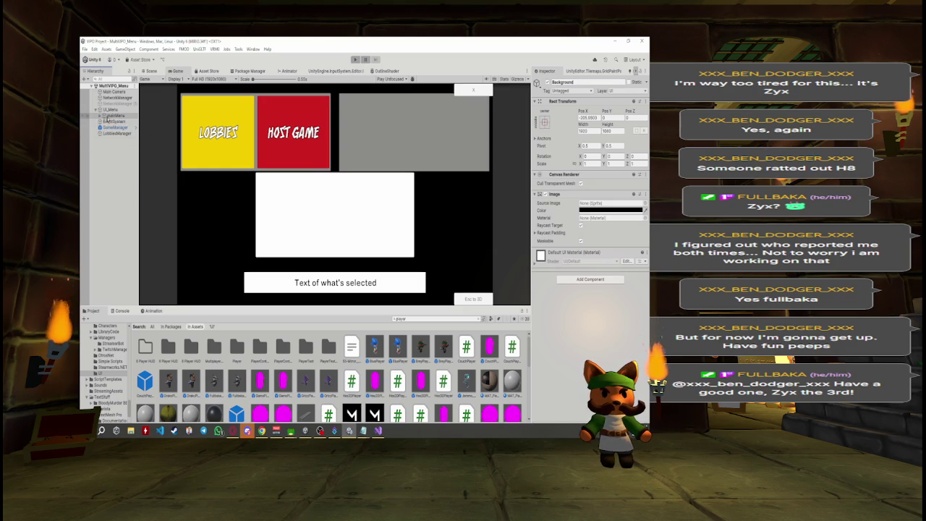
left_click(548, 82)
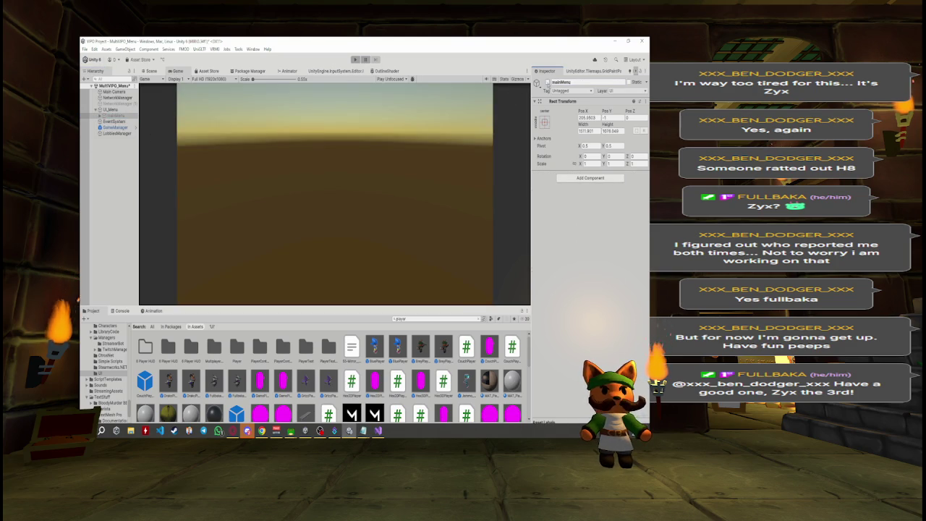
Turn mainMenu back on and briefly check the Menu_UI_Manager script.
left_click(548, 83)
left_click(548, 83)
left_click(548, 83)
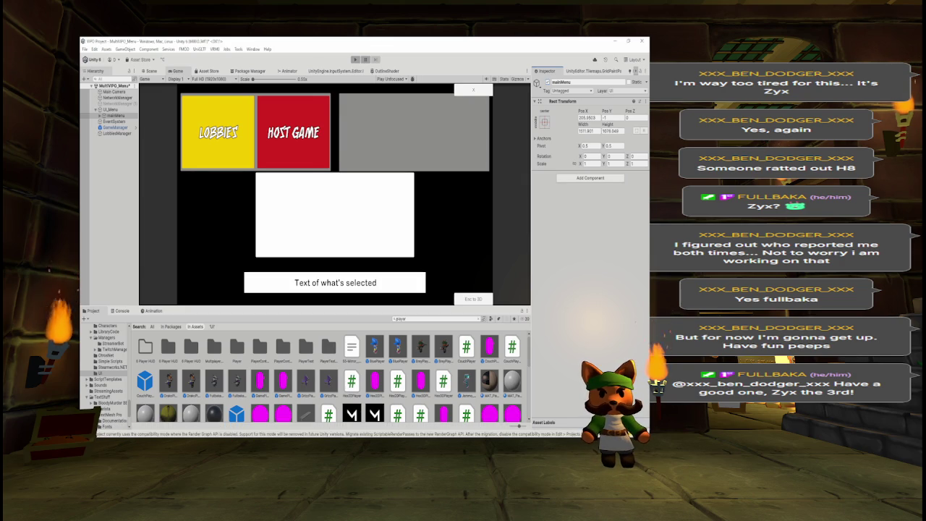
key("alt+Tab")
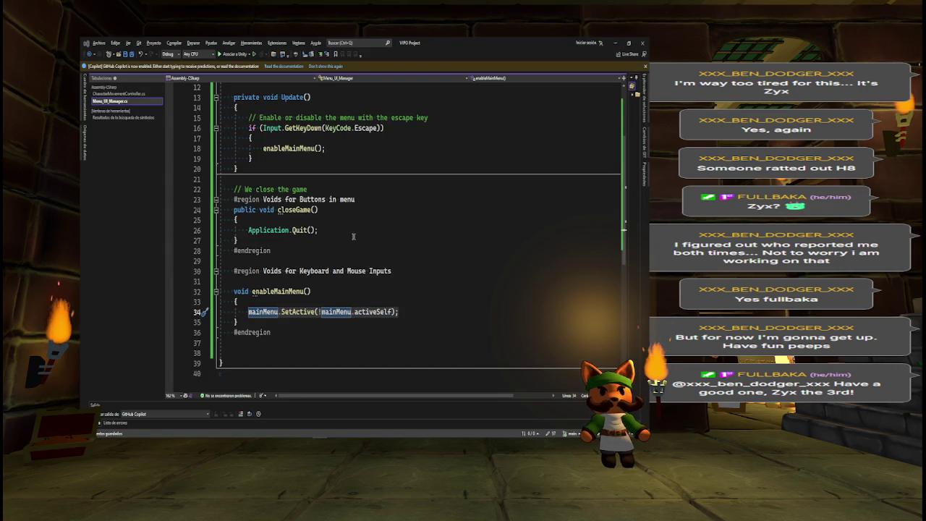
key("alt+Tab")
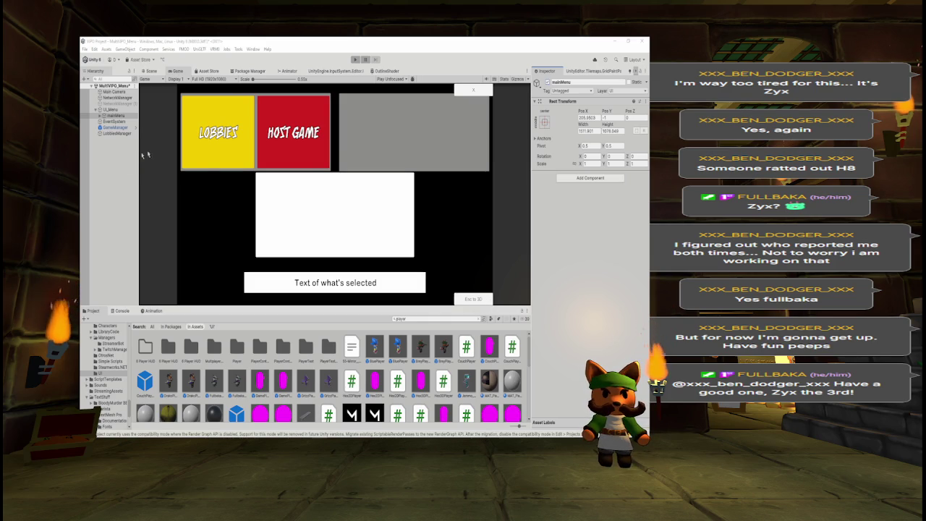
Start Play mode, then review line 34 of Menu_UI_Manager in Visual Studio.
left_click(355, 61)
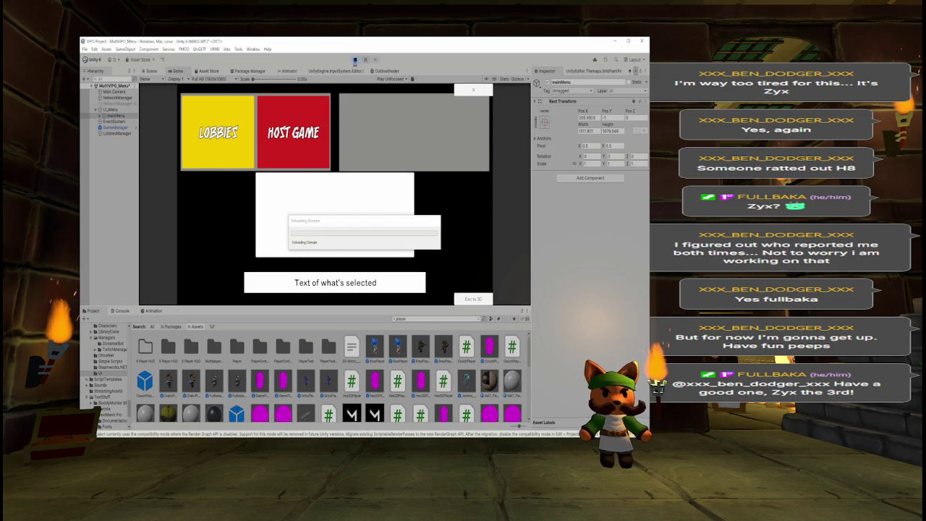
key("alt+Tab")
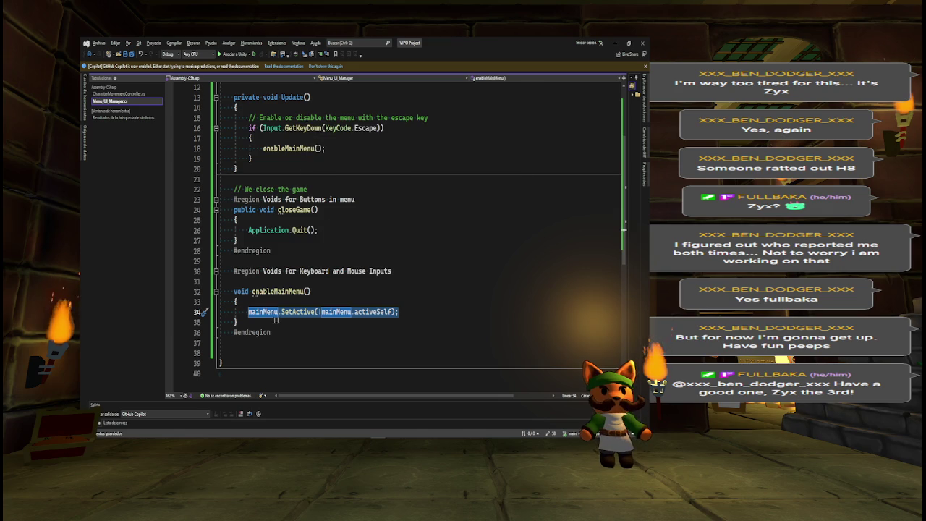
left_click(399, 312)
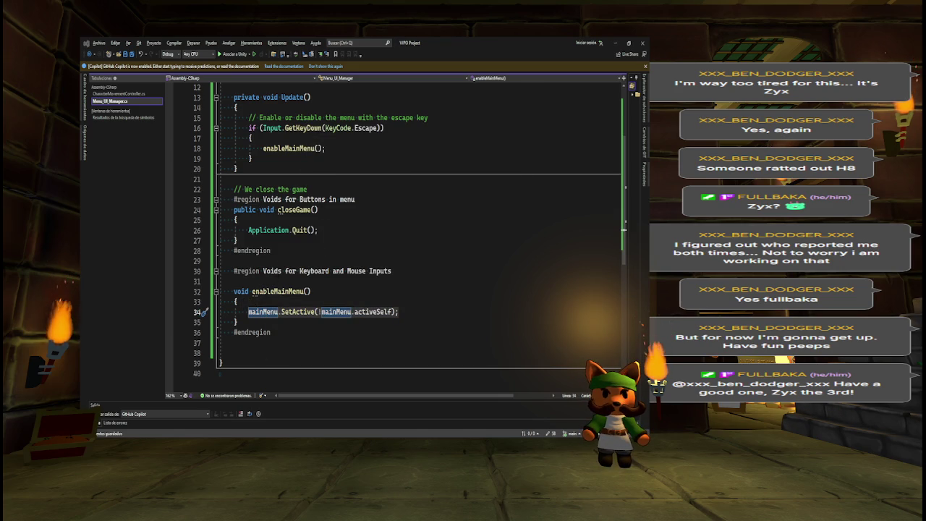
key("alt+Tab")
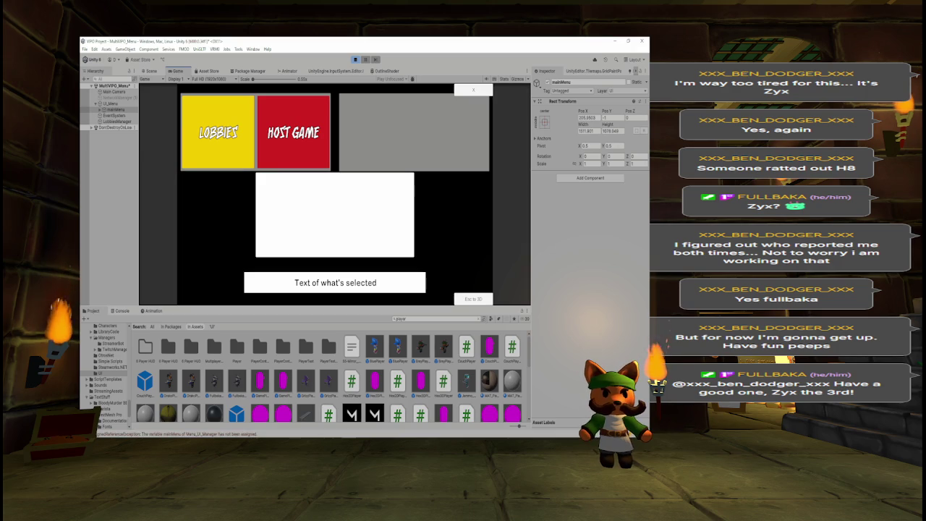
Replay the scene with UI_Menu selected, press Escape to hide the menu, and check the Console.
left_click(355, 60)
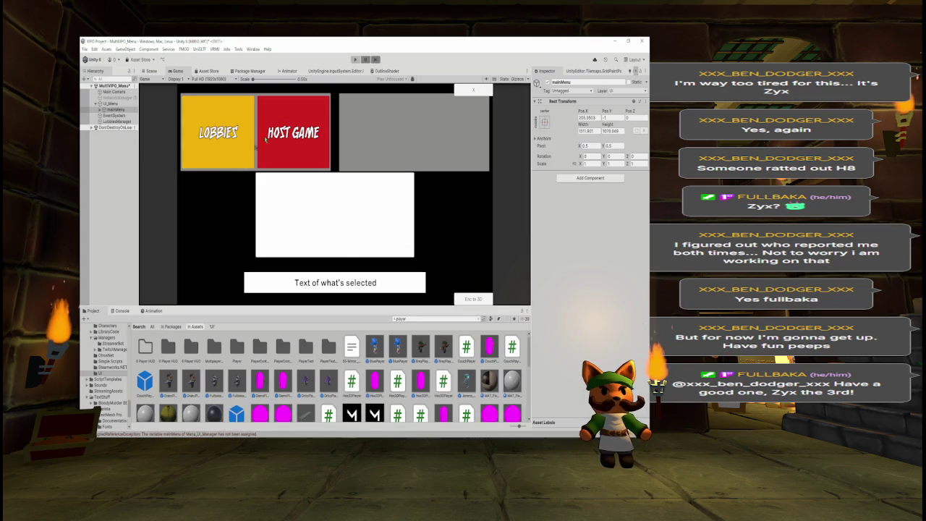
left_click(113, 116)
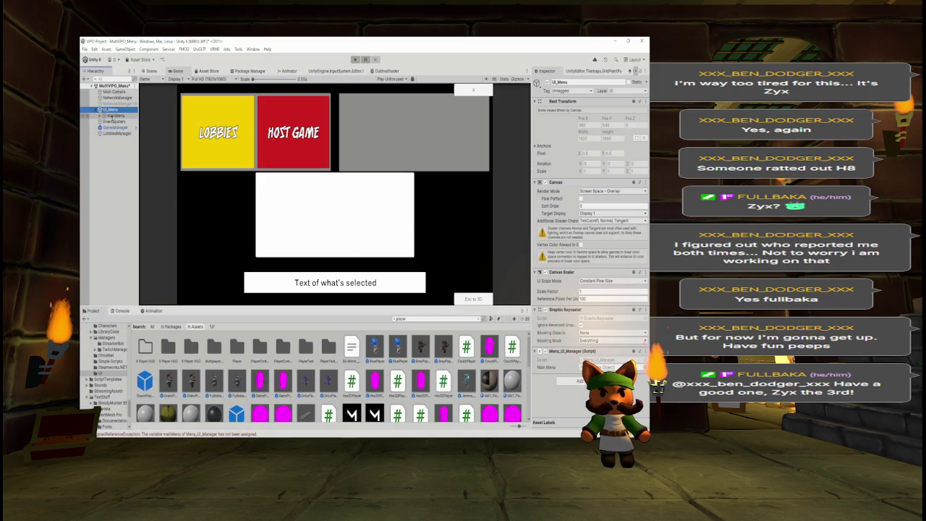
left_click(110, 109)
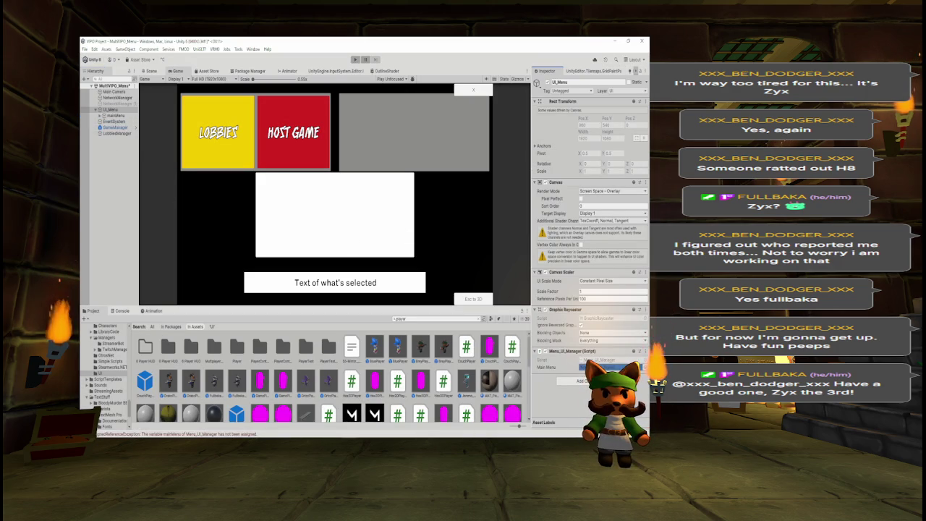
left_click(355, 59)
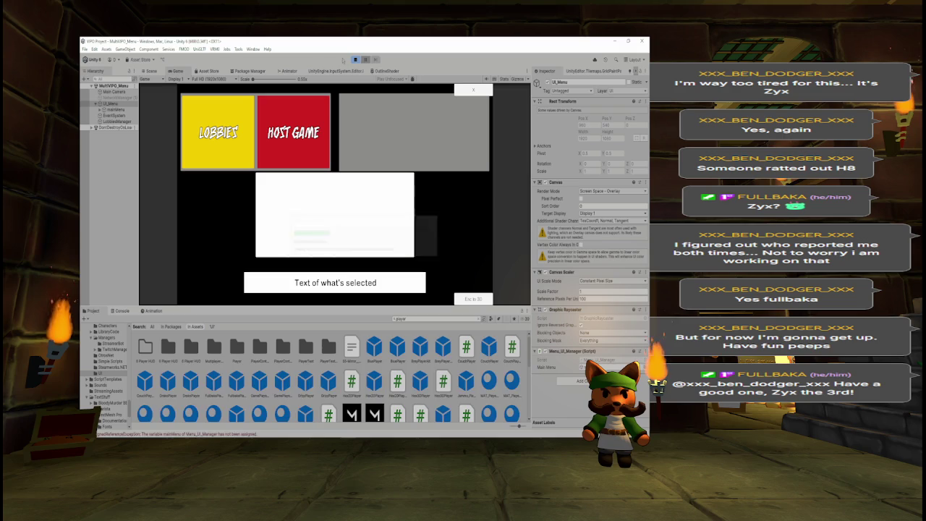
key("Escape")
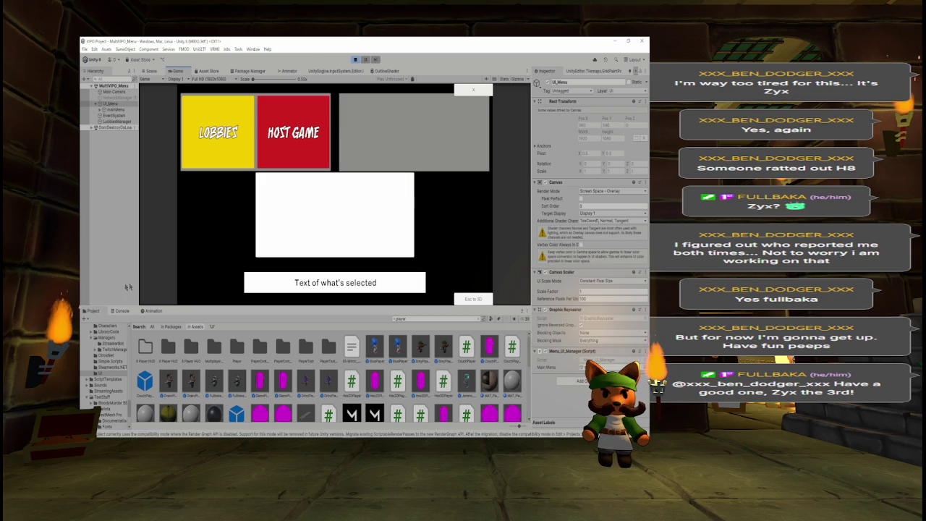
left_click(121, 313)
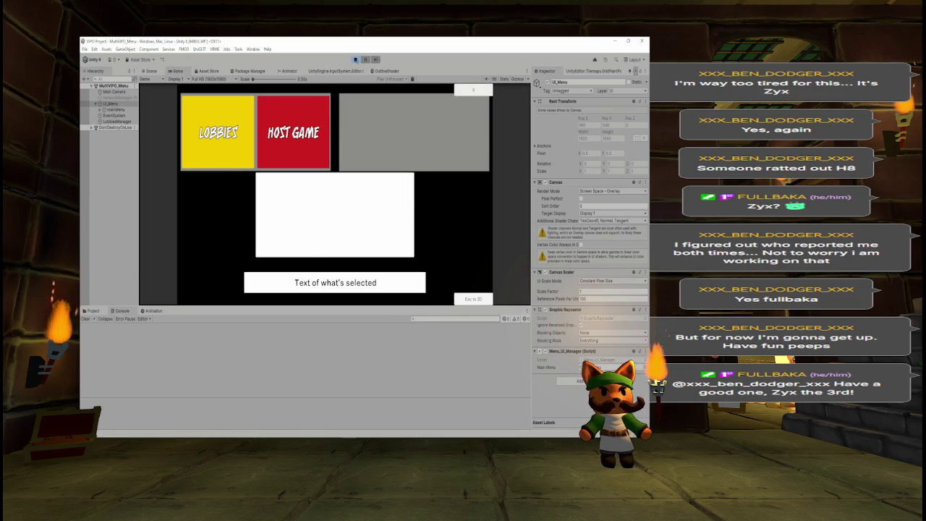
left_click(355, 60)
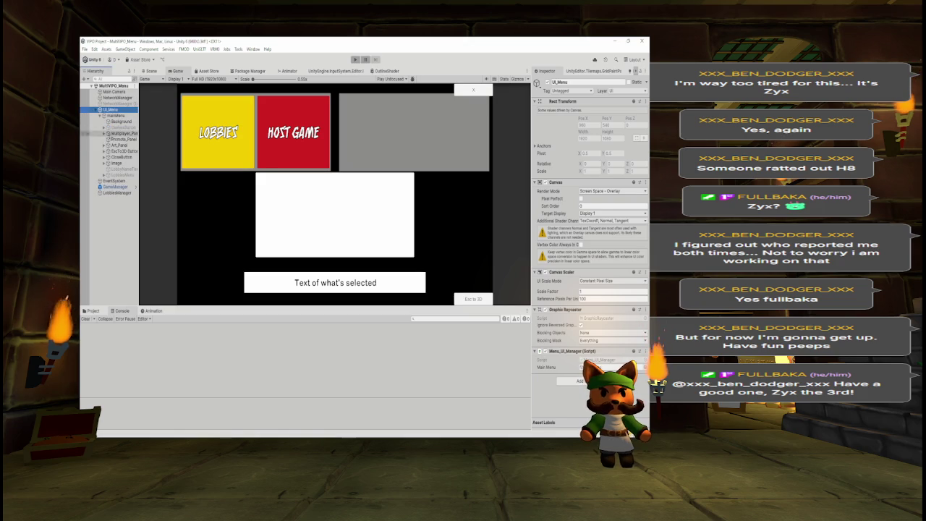
Select CloseButton and frame it in the Scene view.
left_click(116, 157)
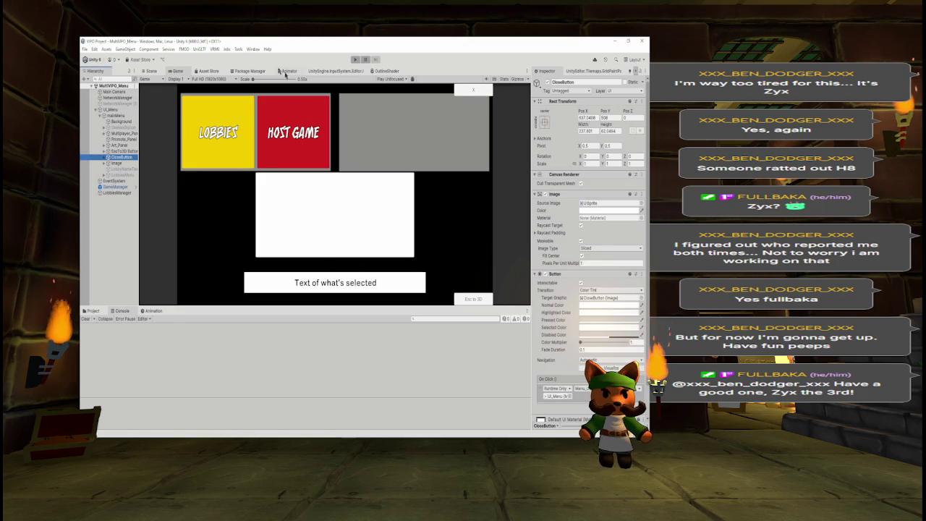
left_click(152, 71)
double_click(119, 157)
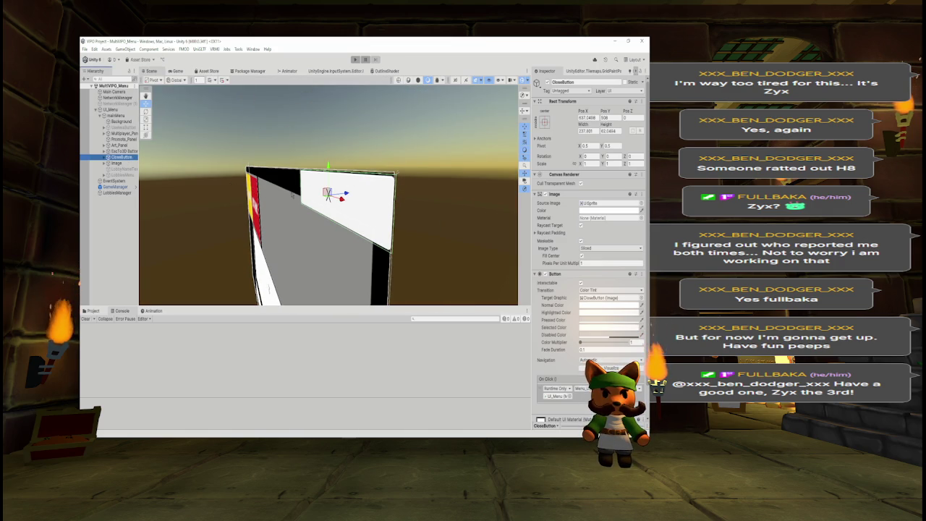
key("alt+Tab")
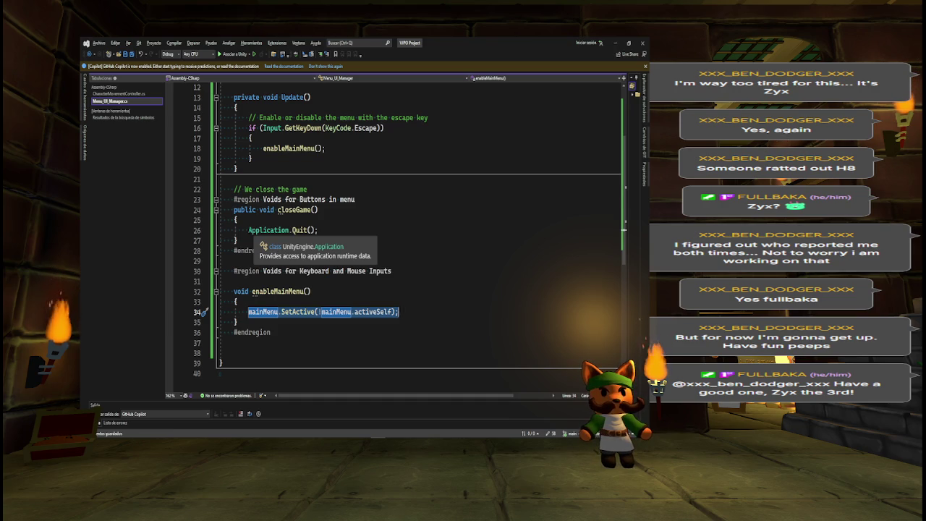
Insert a #if line above Application.Quit() inside closeGame.
left_click_drag(249, 230, 319, 230)
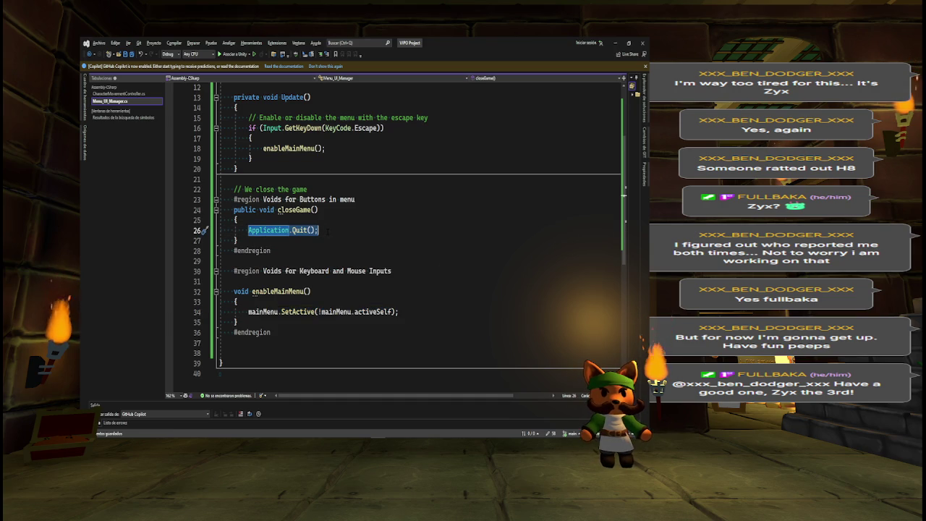
left_click(328, 230)
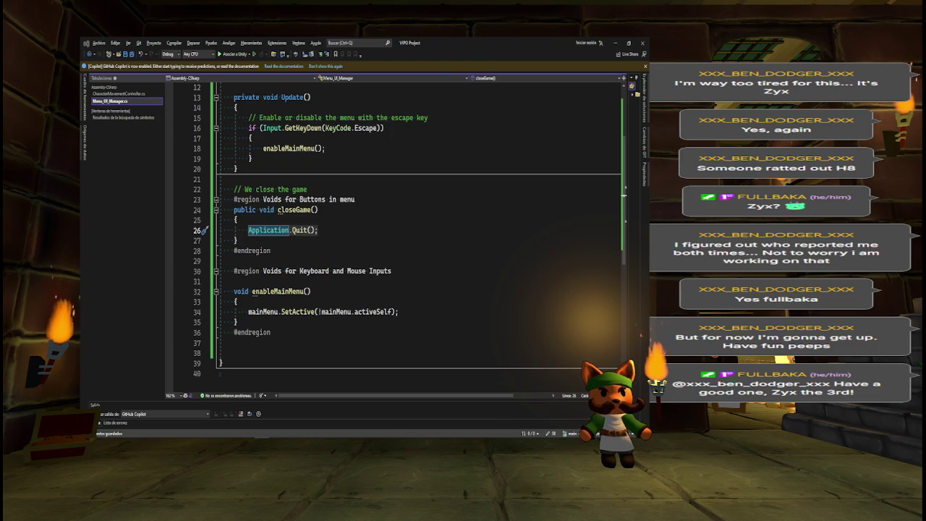
key("Up")
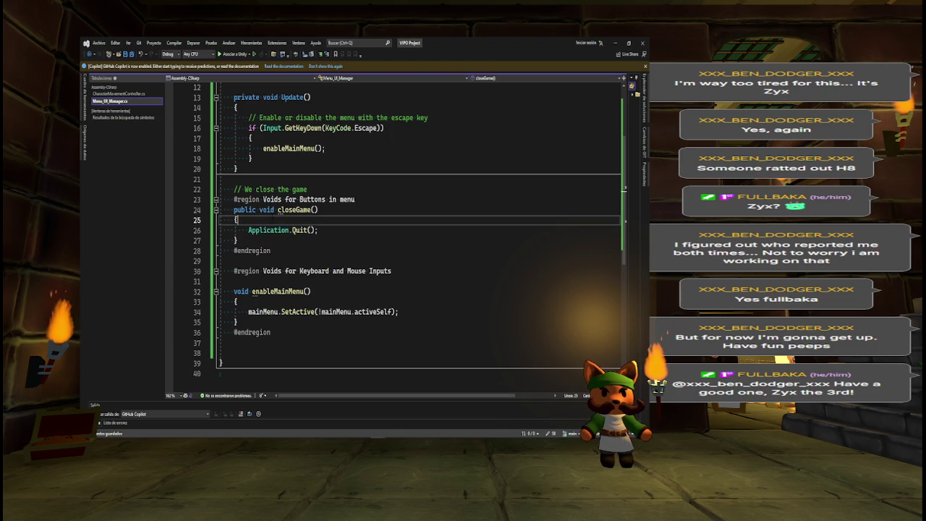
key("Return")
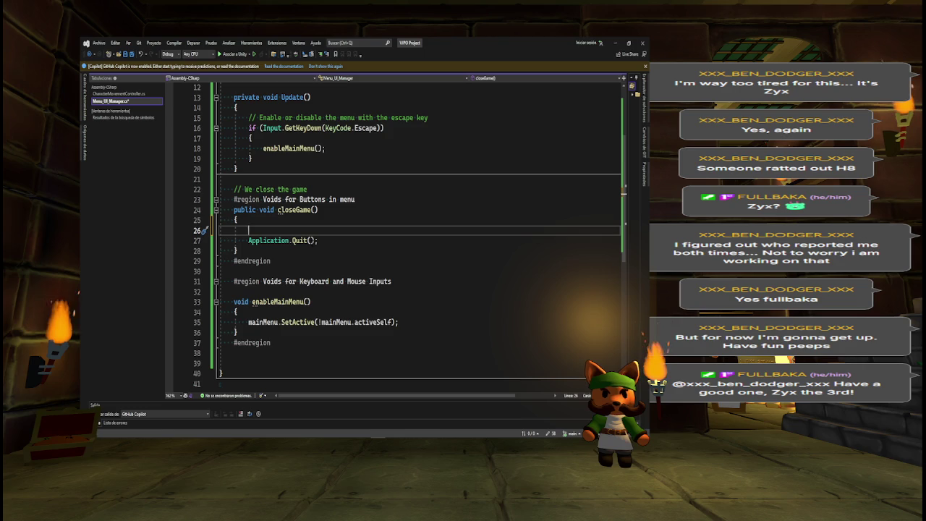
type("if(")
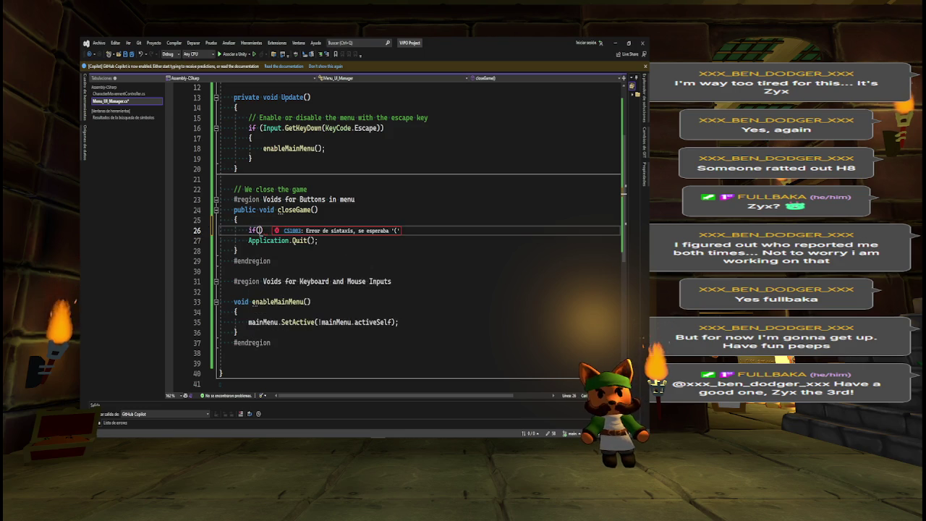
key("BackSpace")
key("BackSpace")
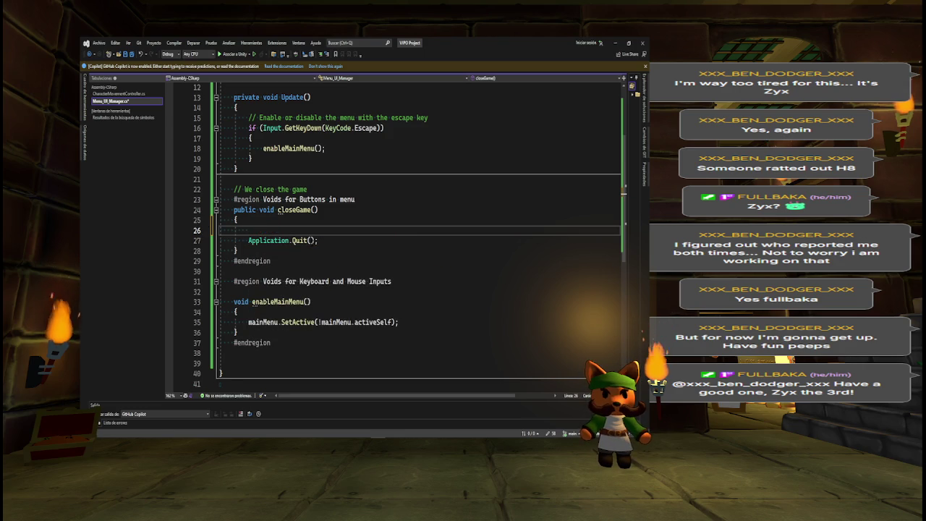
type("#if")
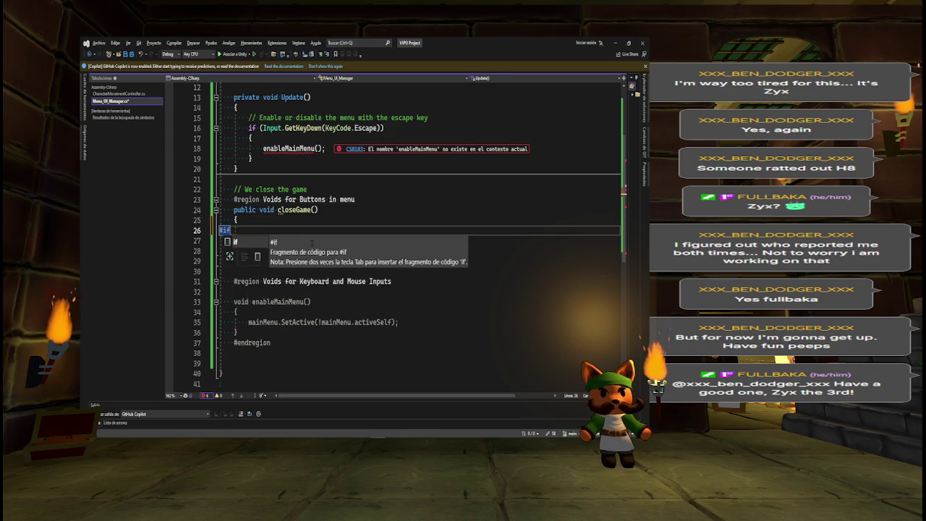
key("Escape")
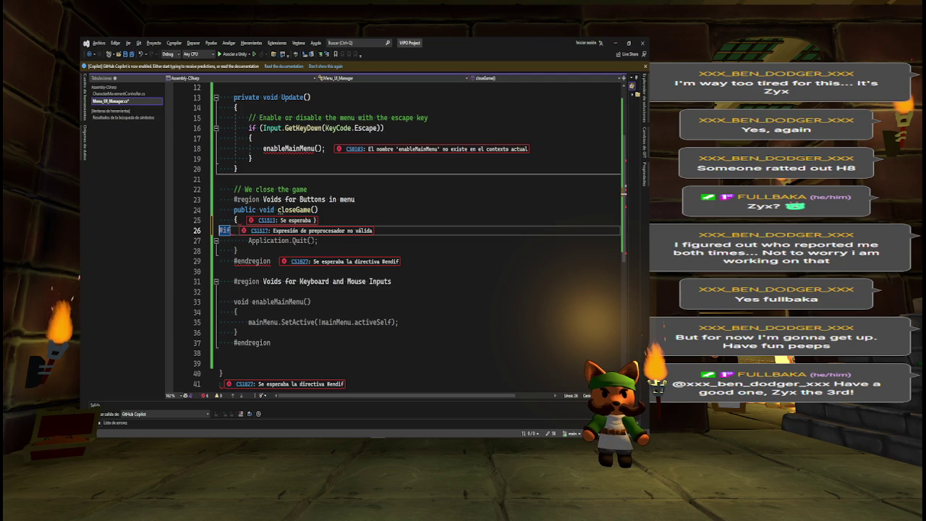
key("Tab")
key("Tab")
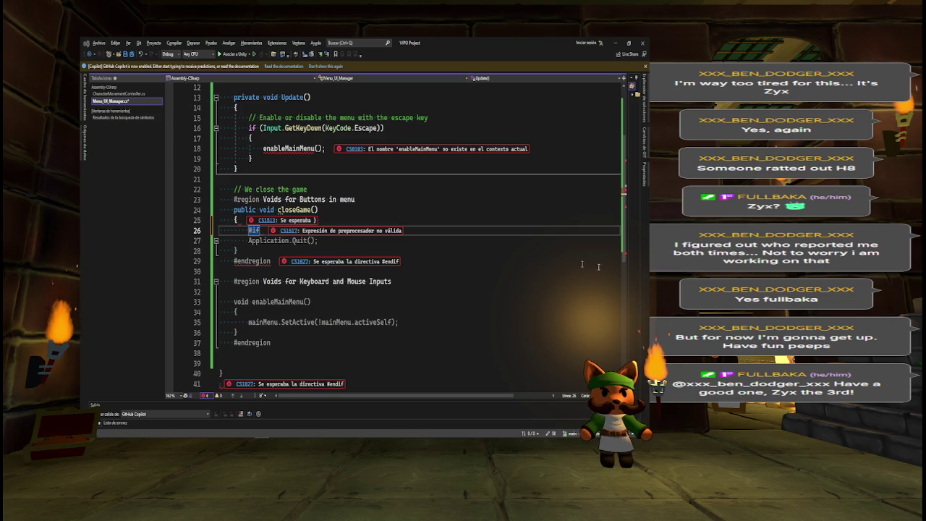
Delete the stray #if from line 26 and save Menu_UI_Manager.cs.
key("BackSpace")
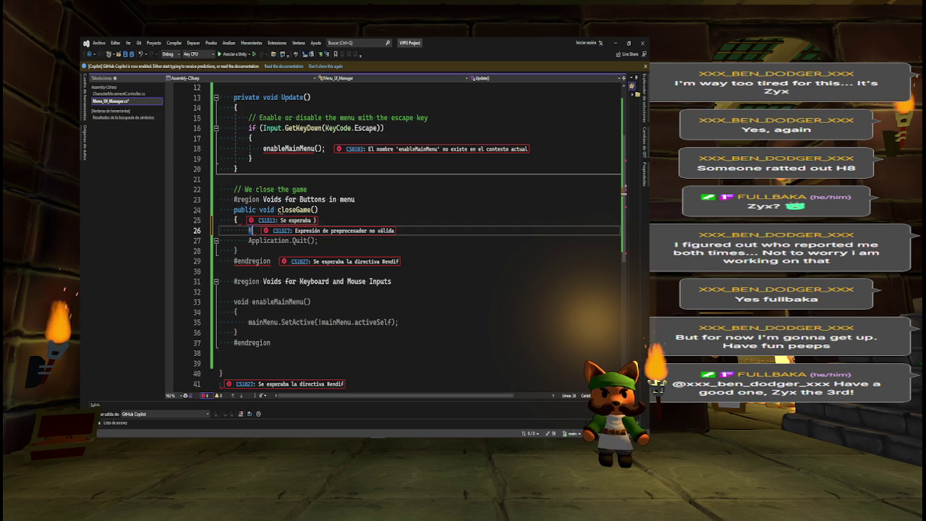
key("BackSpace")
key("BackSpace")
key("BackSpace")
key("ctrl+s")
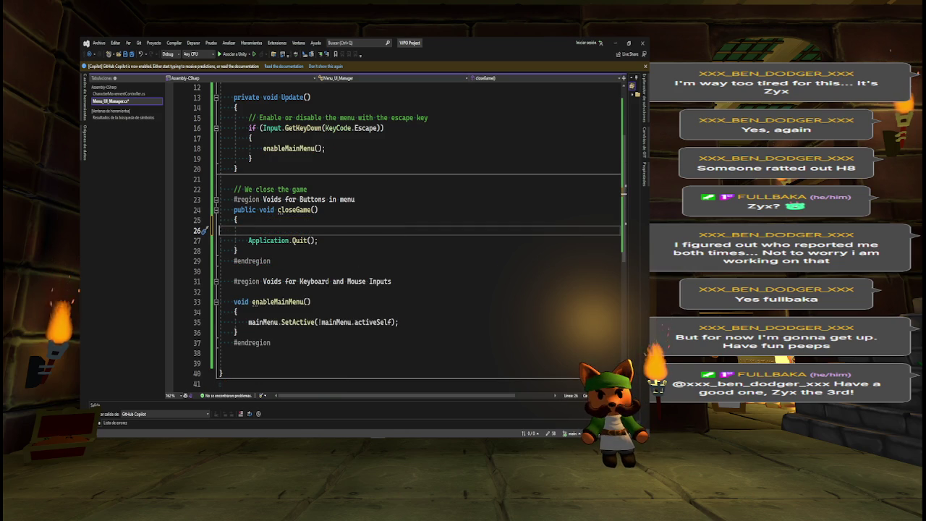
key("ctrl+f")
Search the solution for 'unityeditor' to view its conditional use in AndroidManifestHelper.cs.
type("un")
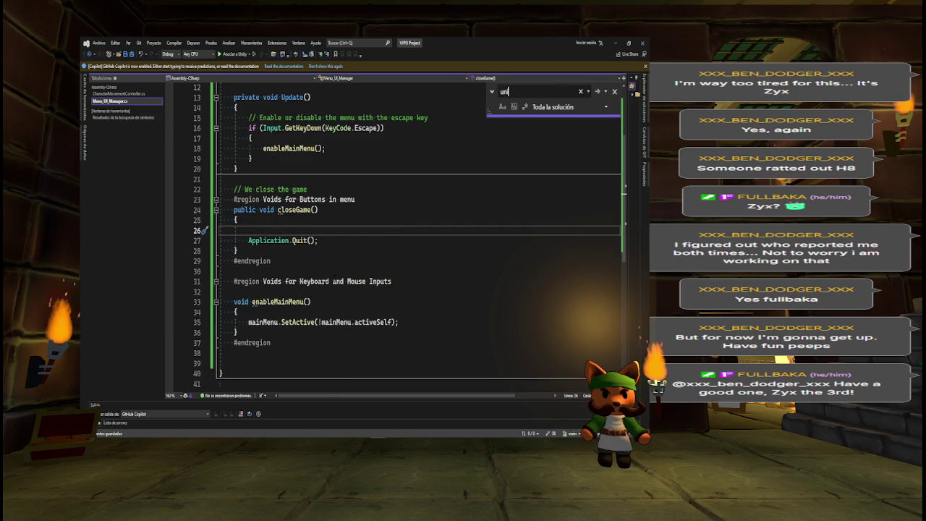
type("ityeditor")
key("Return")
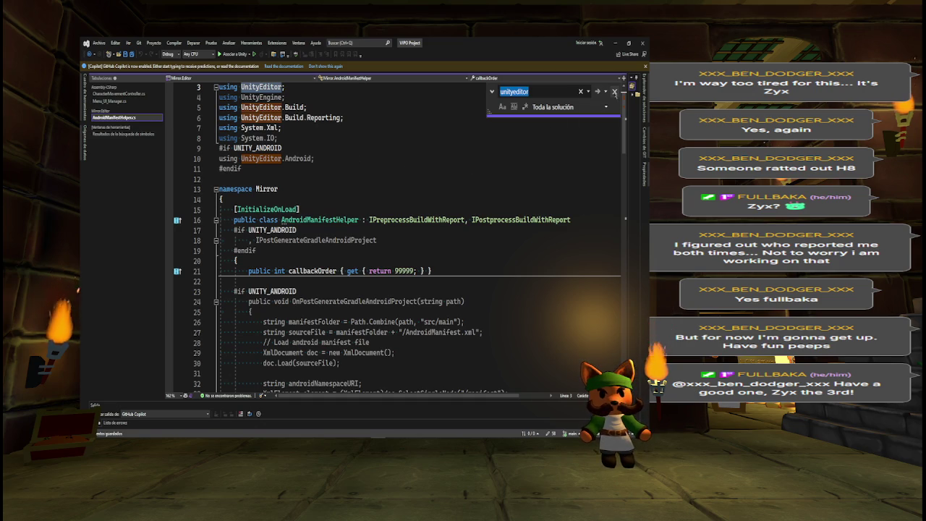
left_click(581, 91)
key("ctrl+alt+l")
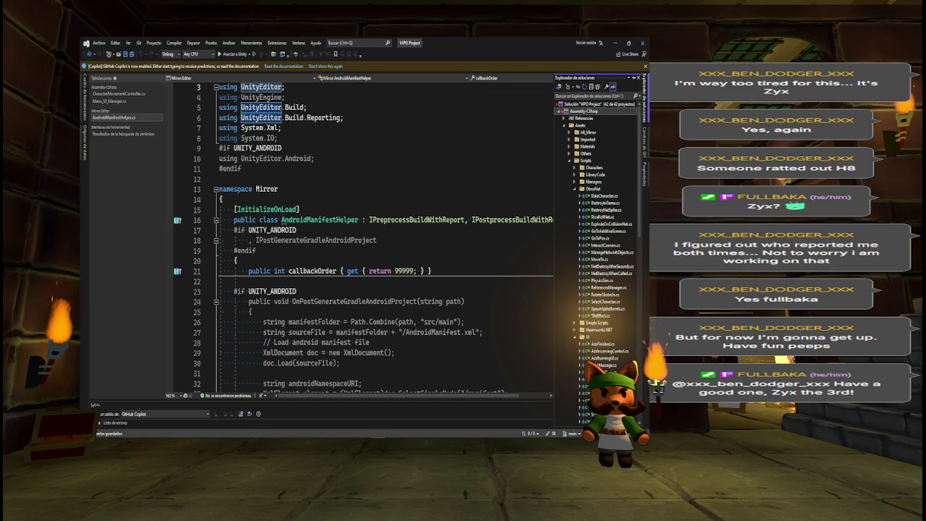
left_click(643, 98)
key("alt+Tab")
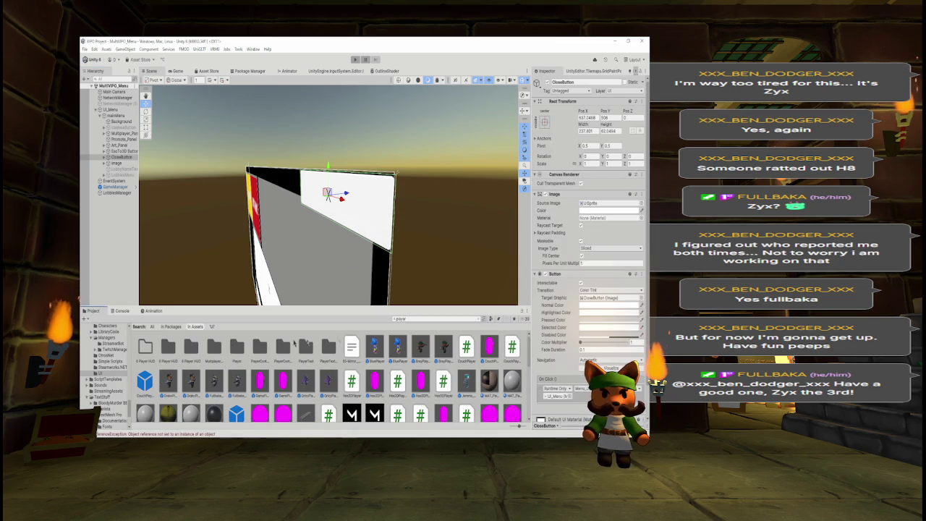
Clear the Project search, browse Simple Scripts and ChrosNet, then open AudioManager.cs from Managers.
key("BackSpace")
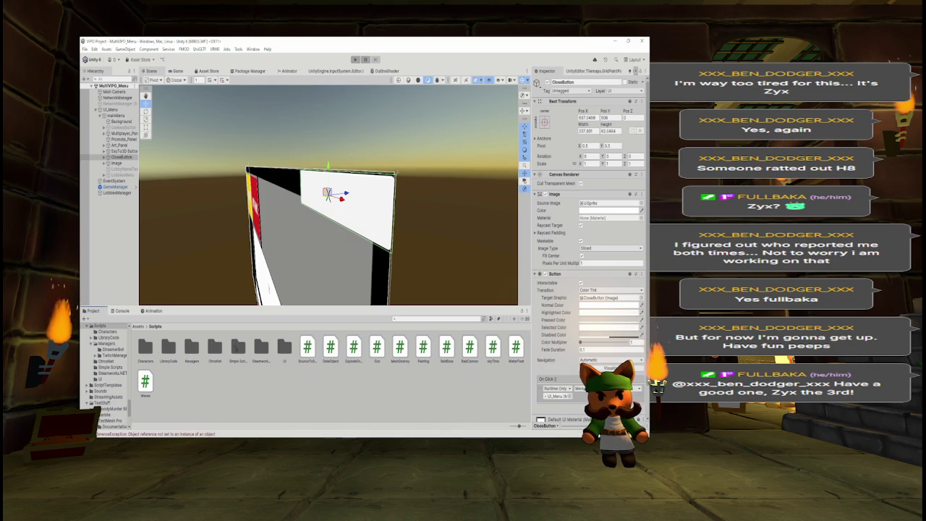
double_click(237, 349)
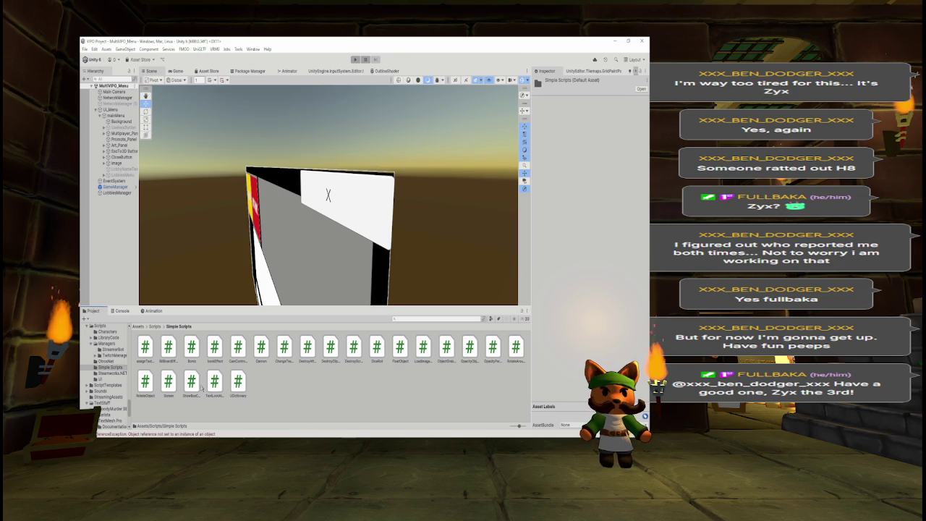
left_click(156, 328)
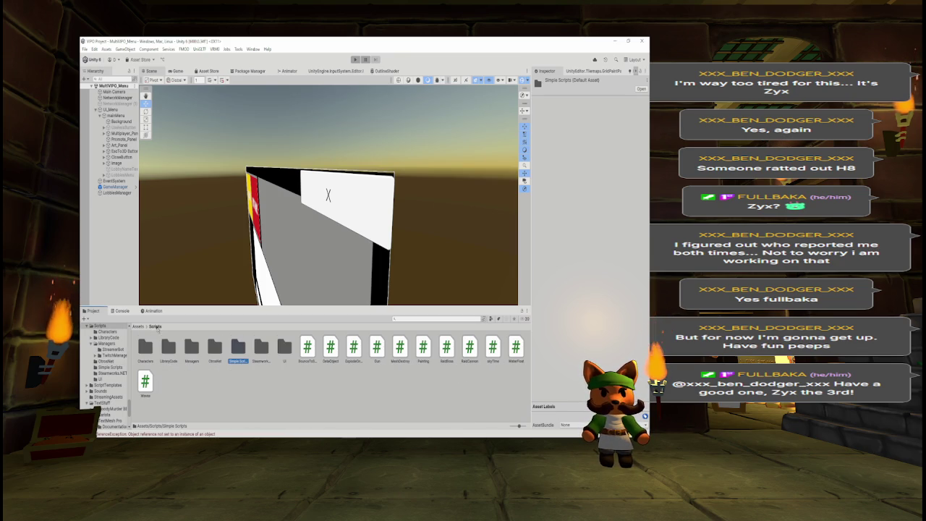
double_click(213, 351)
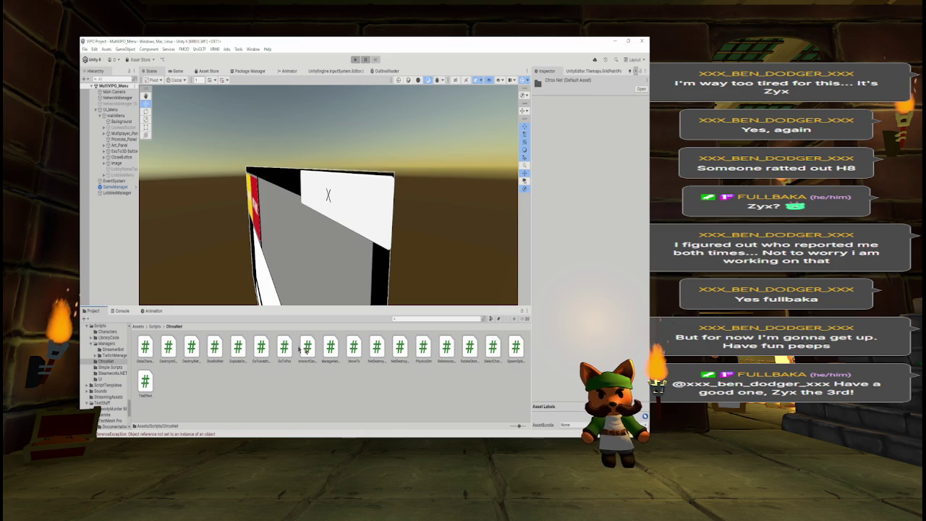
left_click(151, 327)
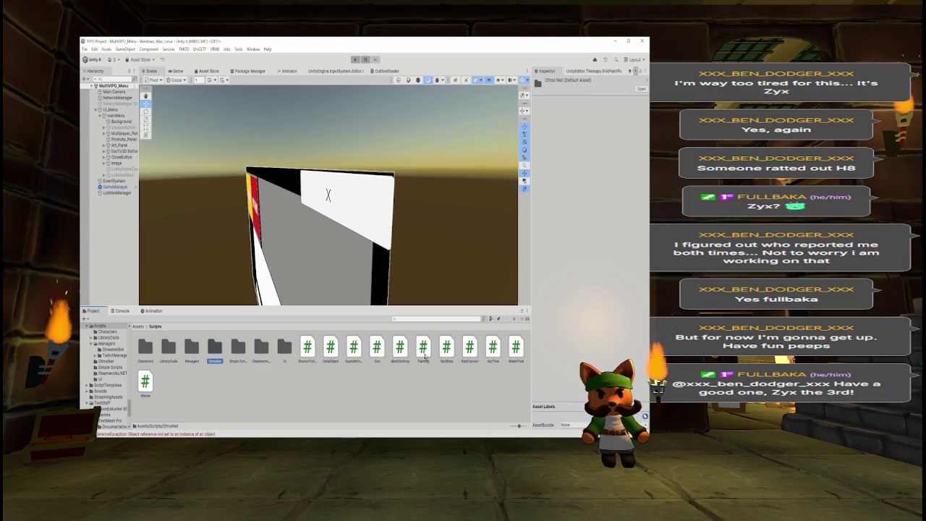
double_click(192, 346)
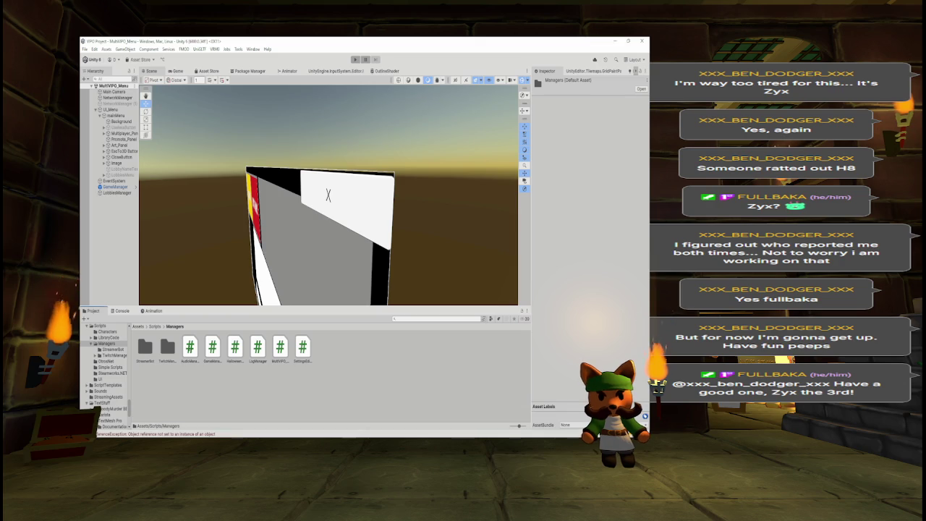
left_click(190, 347)
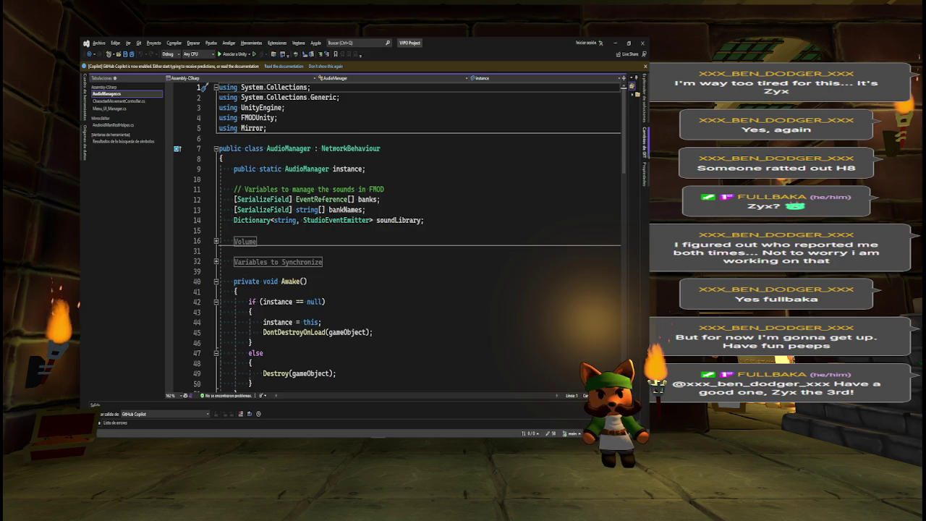
Expand AudioManager's Tools region and list all references to playSoundEffectOffline.
scroll(624, 194, "down", 4)
left_click_drag(624, 194, 606, 302)
scroll(606, 302, "down", 1)
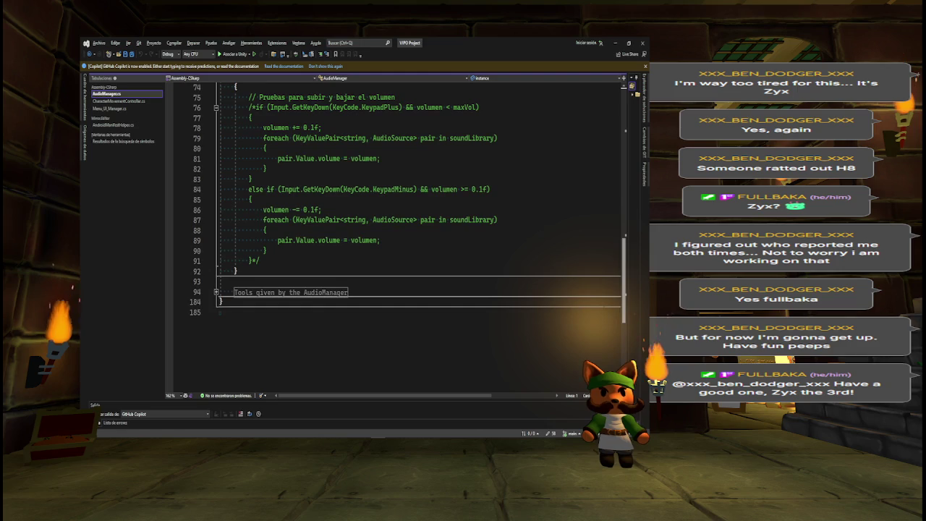
left_click(216, 292)
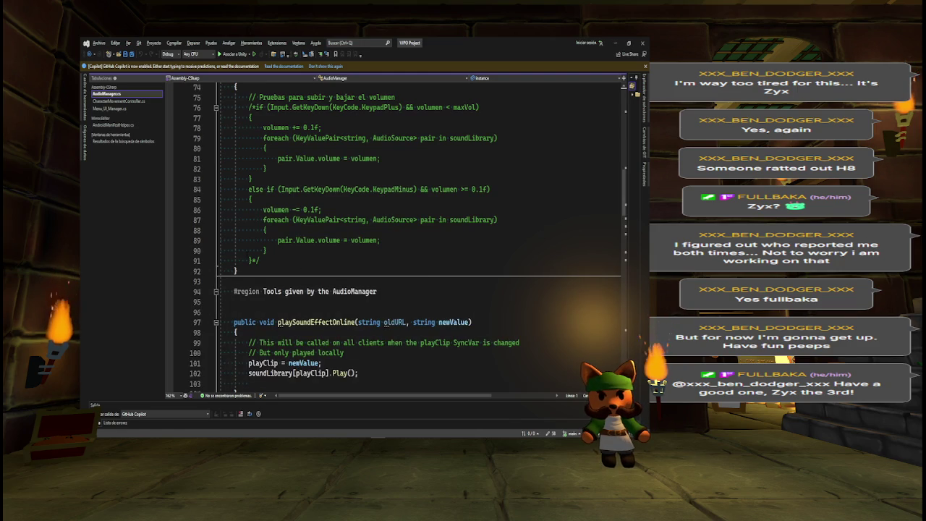
scroll(410, 238, "down", 6)
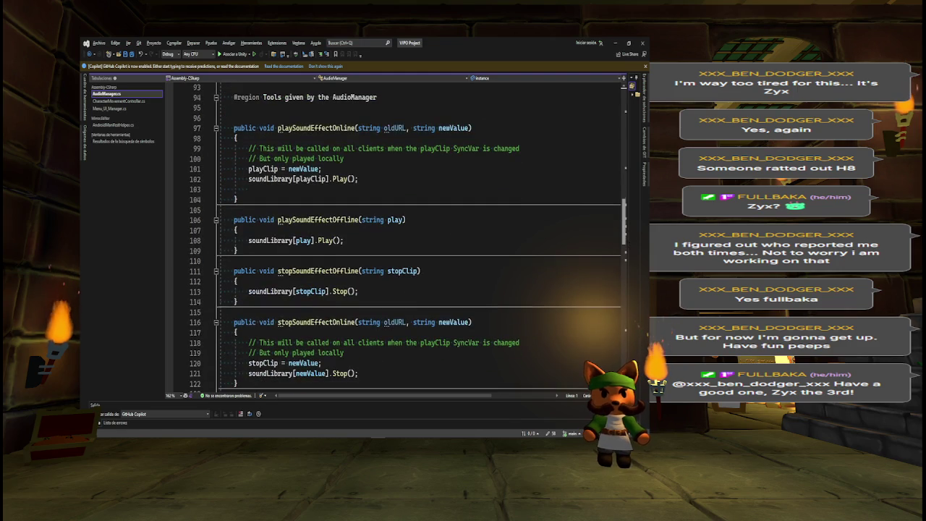
right_click(317, 130)
right_click(335, 220)
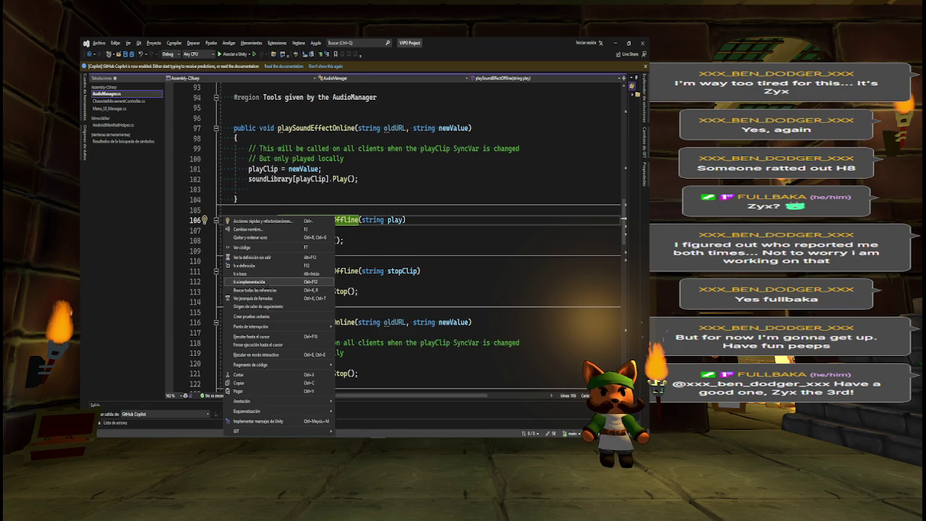
left_click(253, 282)
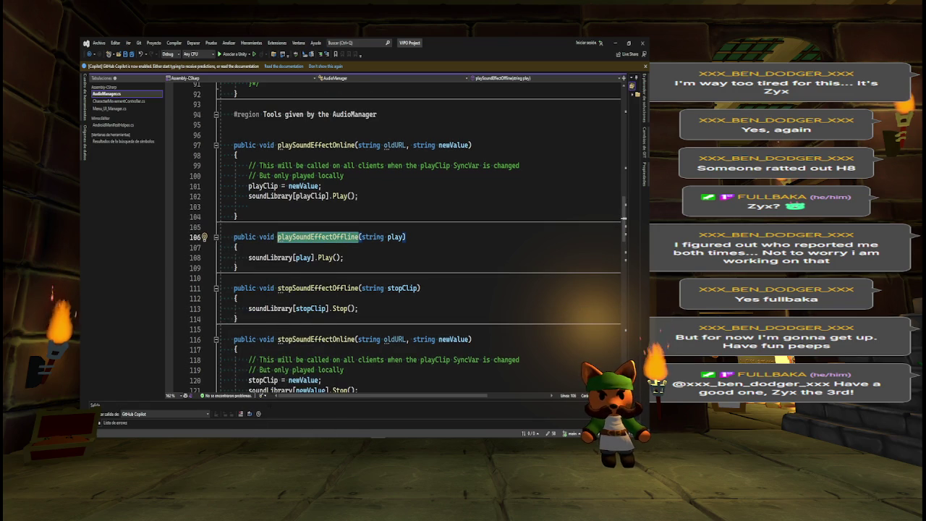
left_click_drag(282, 400, 282, 133)
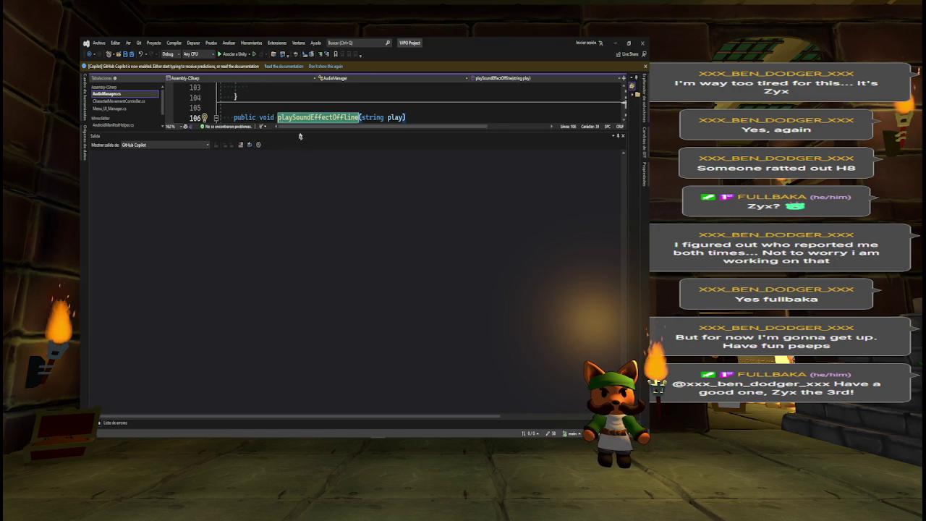
right_click(196, 116)
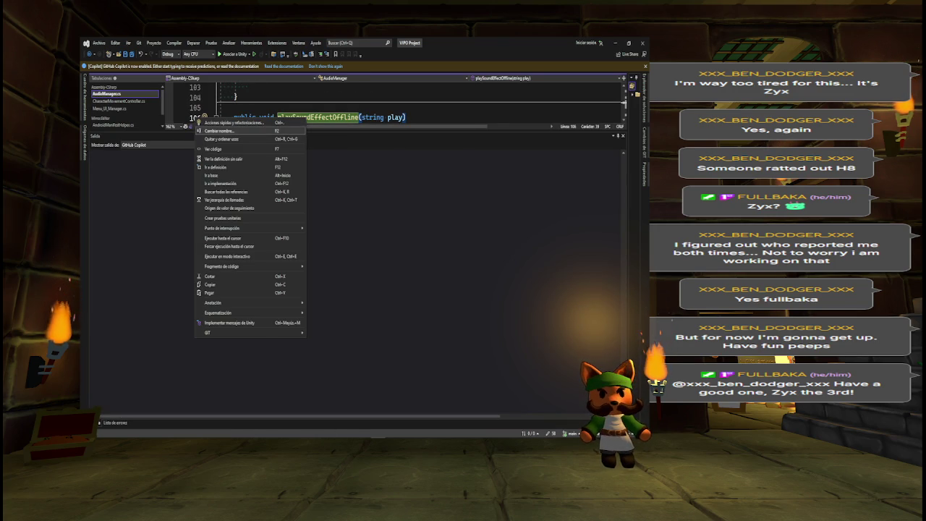
left_click(227, 192)
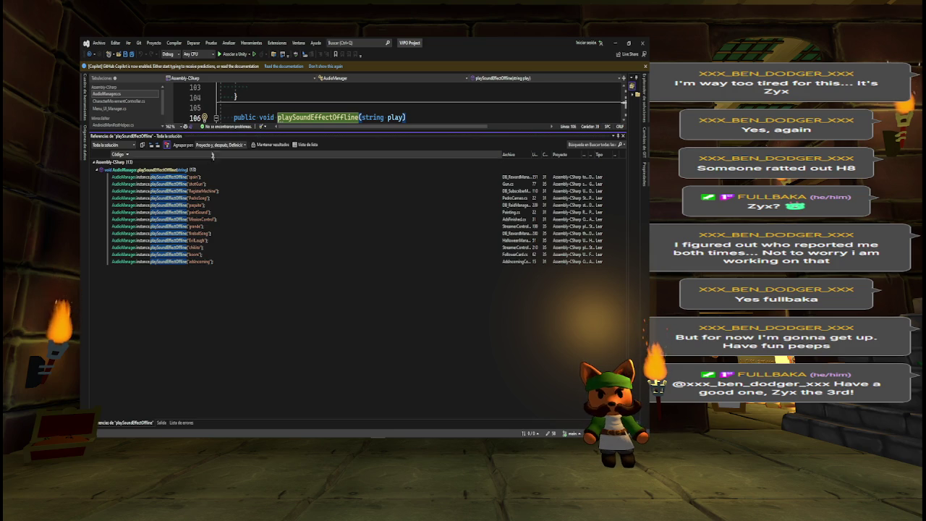
List all references to playSoundEffectOnline, showing its four uses.
left_click_drag(213, 130, 213, 337)
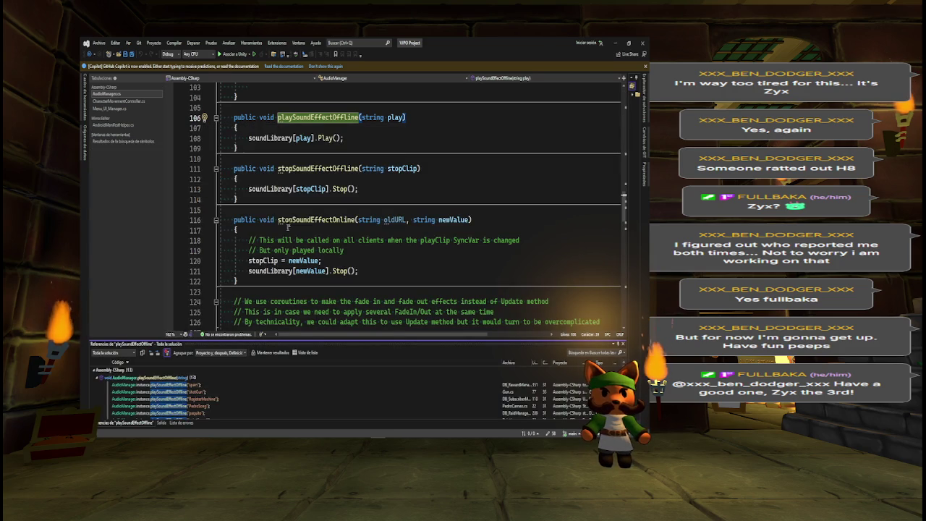
scroll(624, 193, "down", 3)
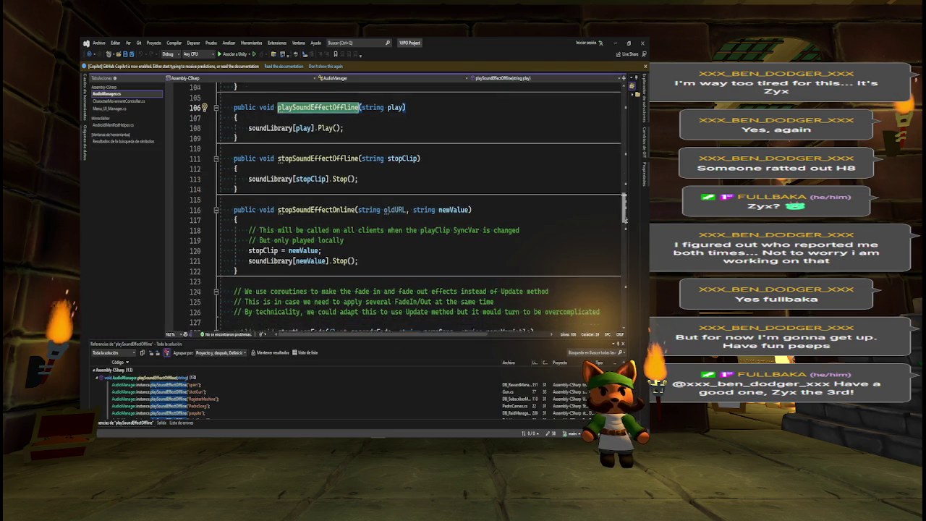
scroll(626, 193, "up", 9)
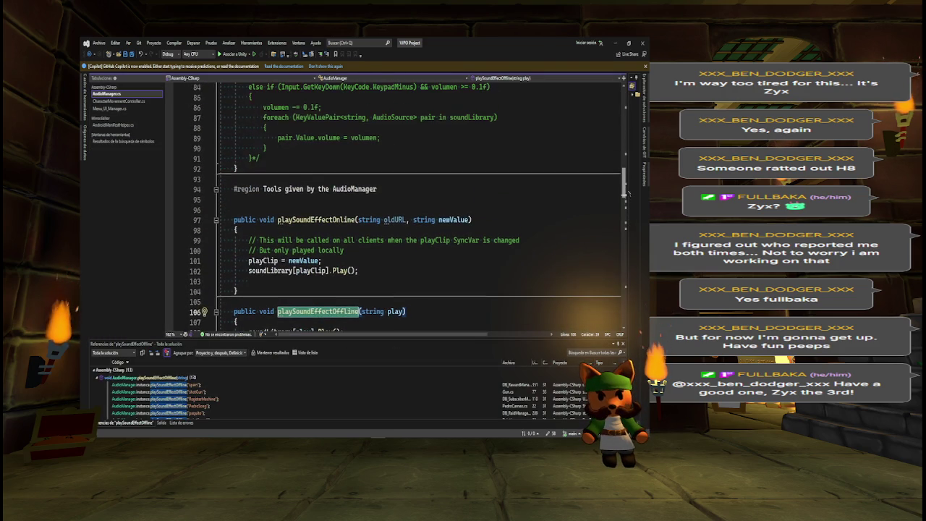
right_click(351, 220)
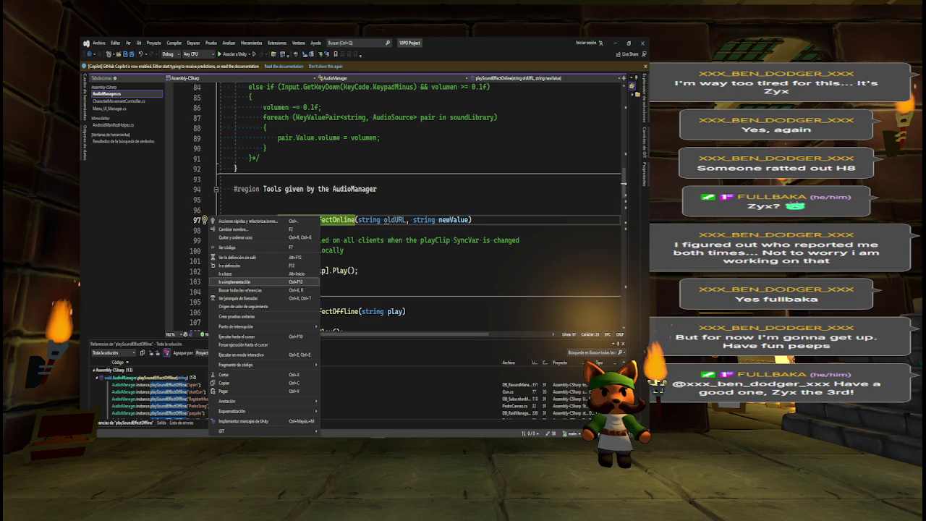
left_click(239, 290)
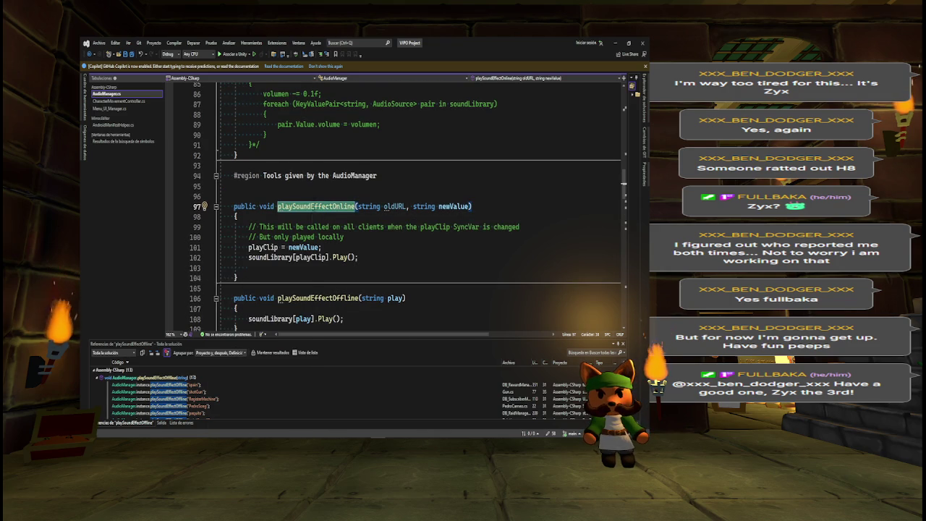
key("shift+F10")
key("Down")
key("Down")
key("Return")
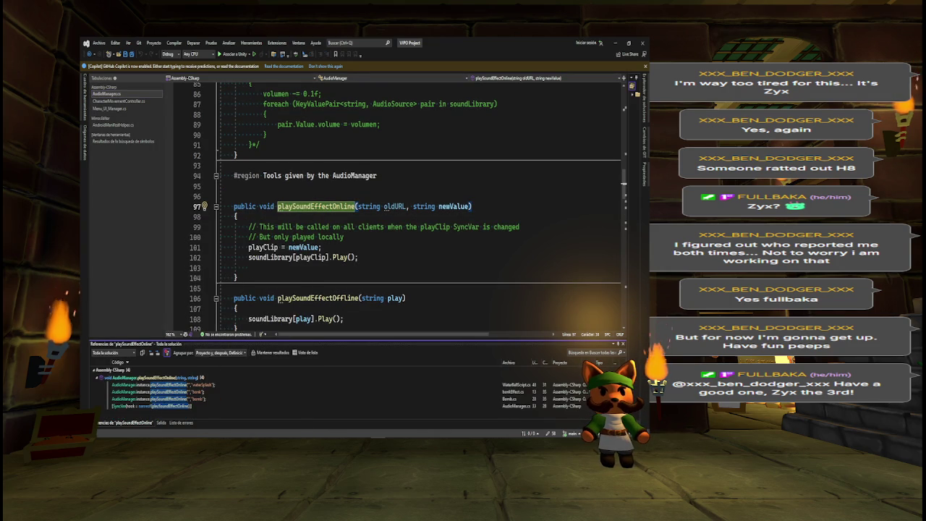
mouse_move(145, 406)
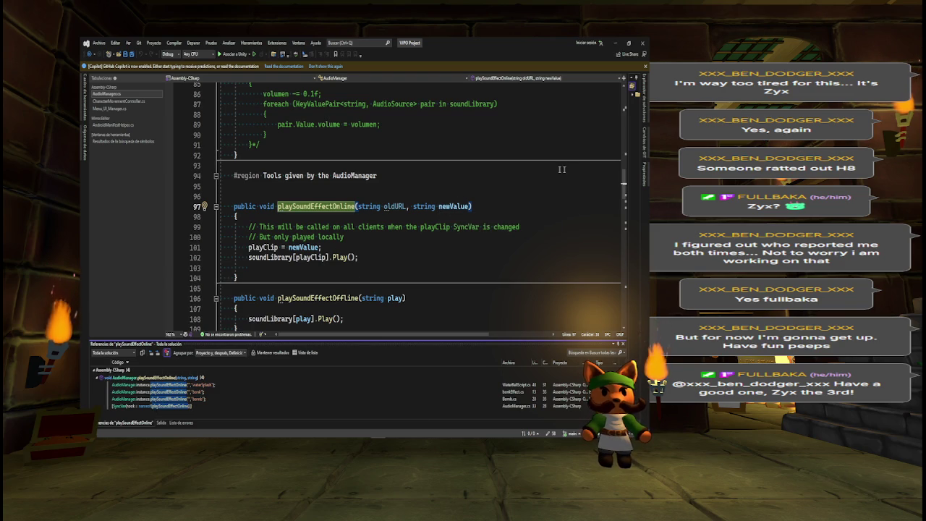
left_click_drag(624, 191, 626, 238)
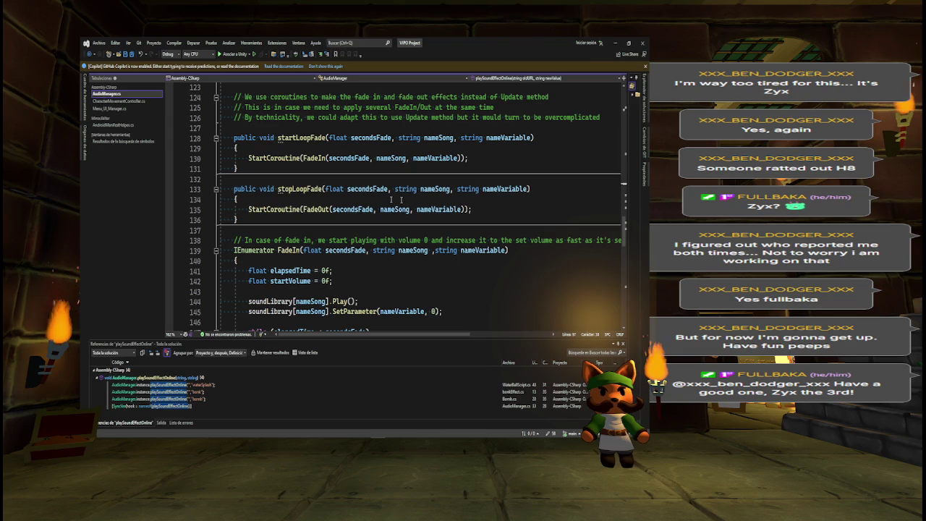
Find all references to FadeIn and jump to its StartCoroutine call in startLoopFade.
left_click(301, 137)
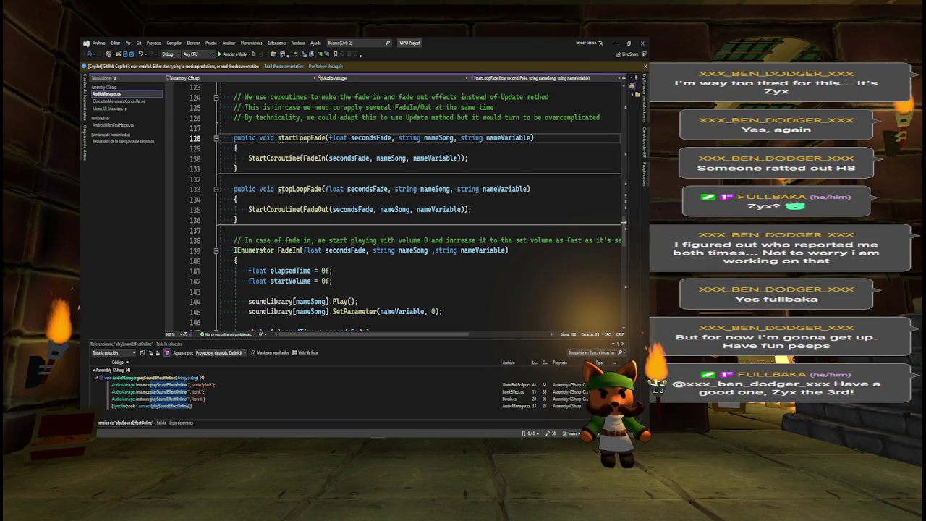
right_click(187, 139)
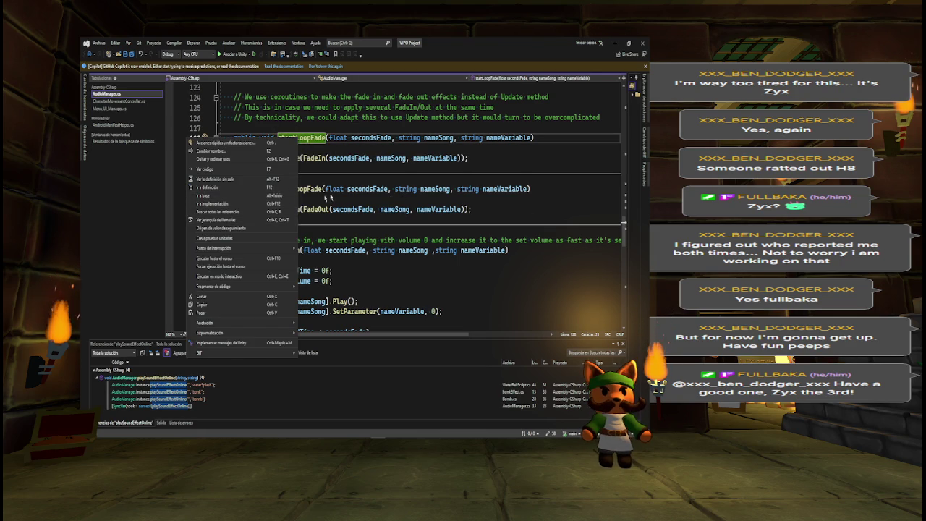
left_click(334, 179)
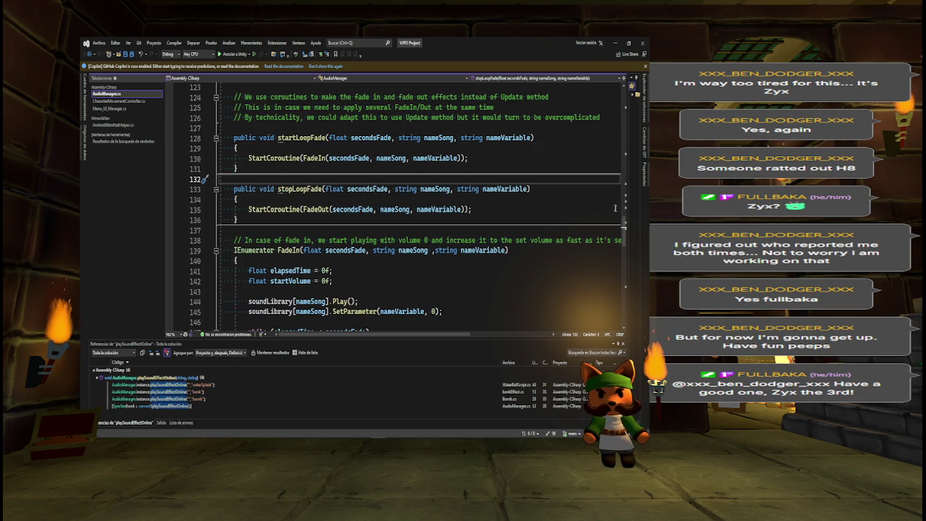
scroll(624, 235, "down", 3)
left_click(287, 169)
right_click(177, 158)
left_click(217, 231)
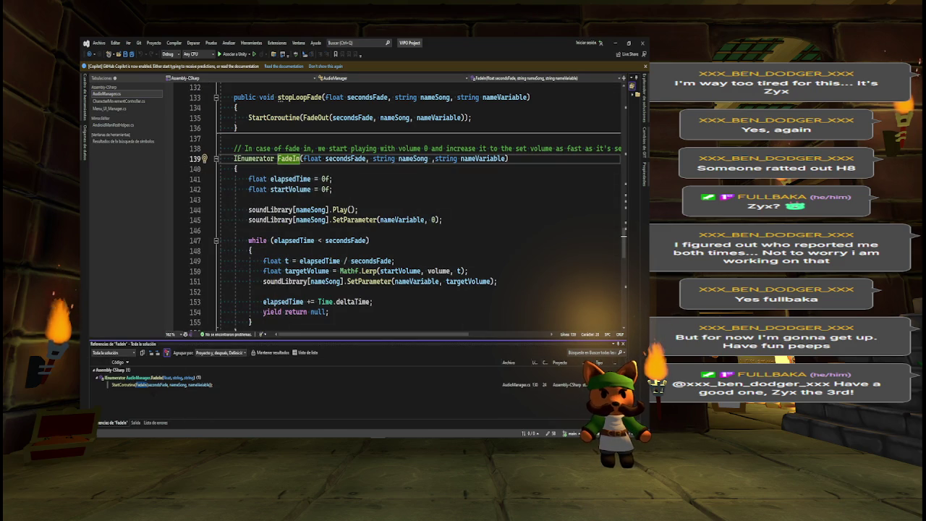
left_click(159, 384)
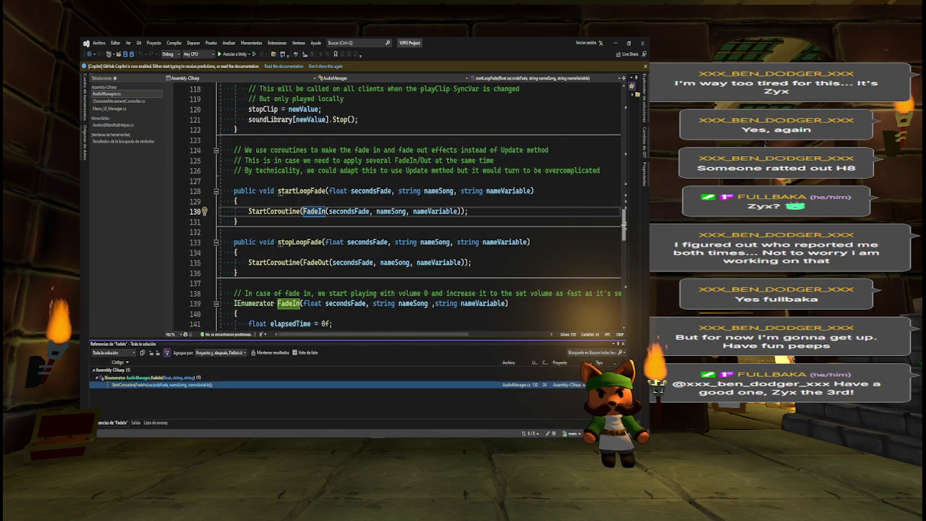
Find where isPlaying is used, then return to the Unity Editor.
scroll(624, 230, "down", 6)
scroll(624, 230, "down", 9)
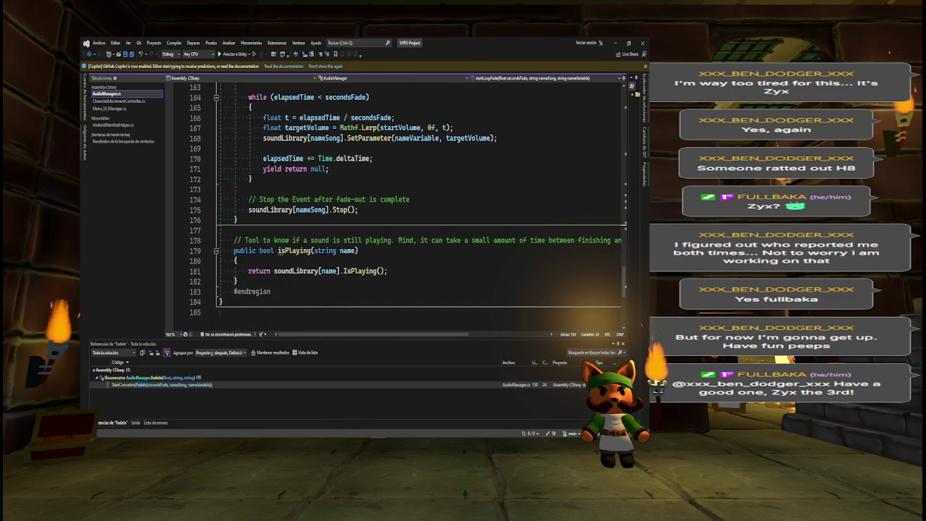
right_click(293, 250)
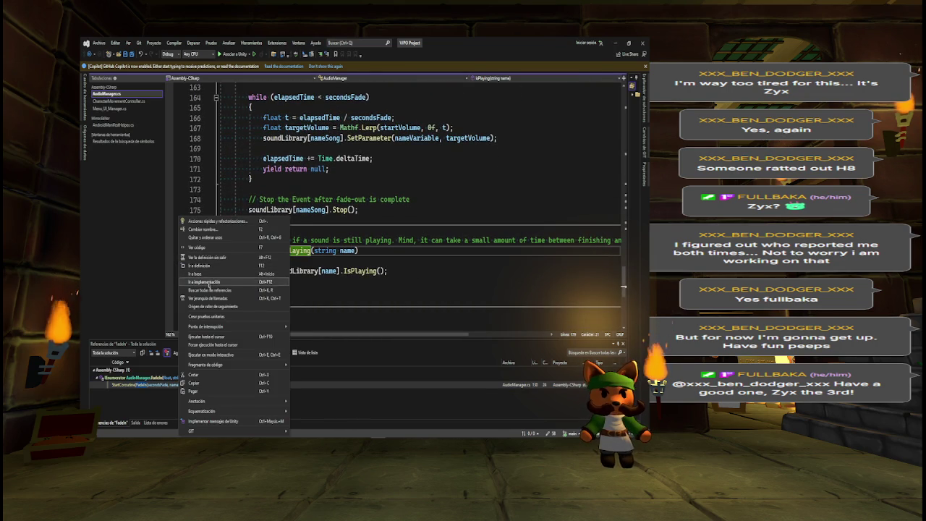
left_click(206, 291)
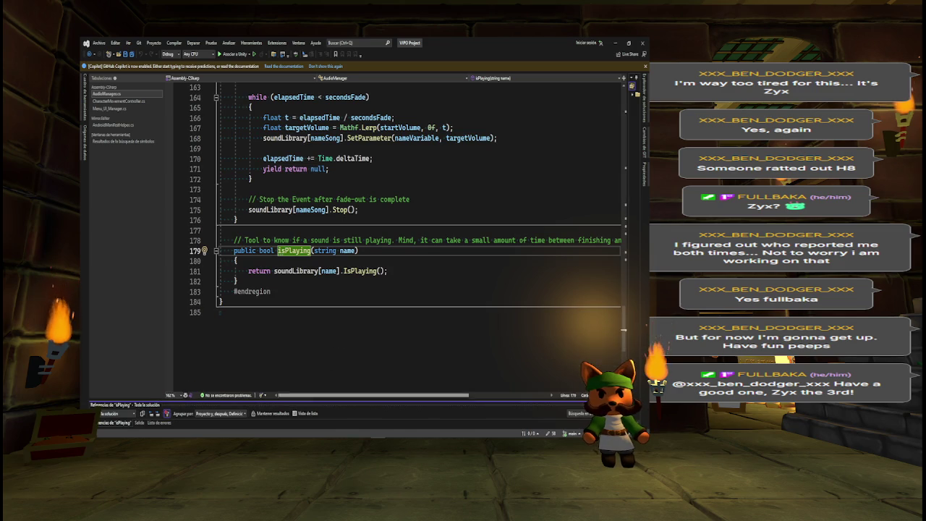
key("alt+Tab")
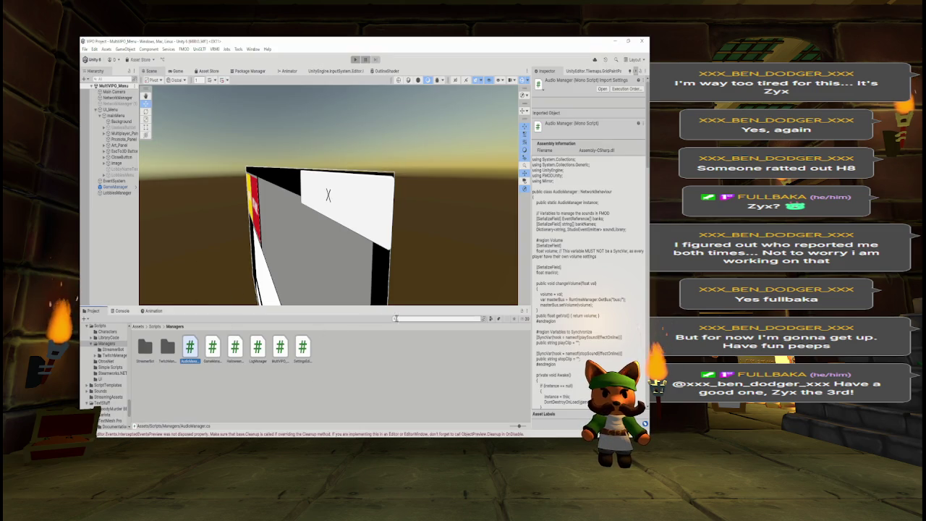
Open the MultiVPO_Game scene, select MidiSpawner in the Hierarchy, and open its script via Edit Script.
left_click(400, 319)
type("multiv")
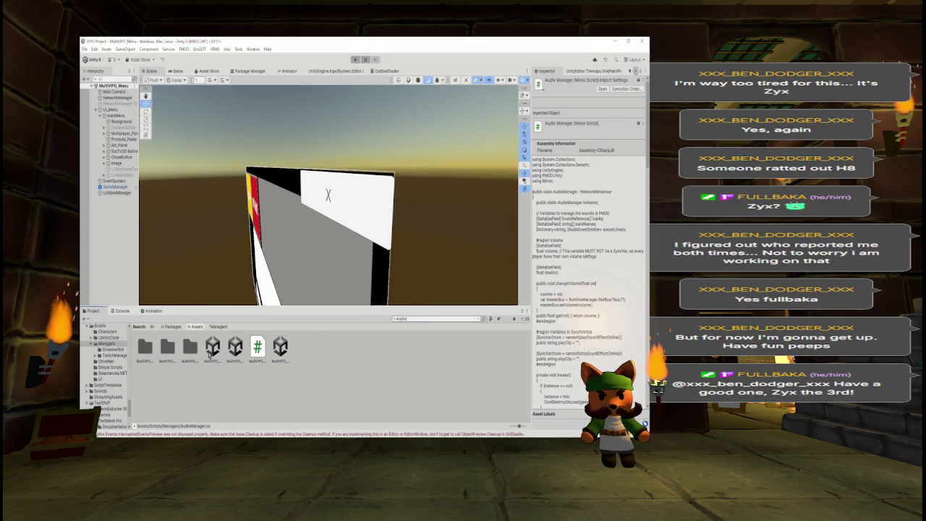
left_click(212, 348)
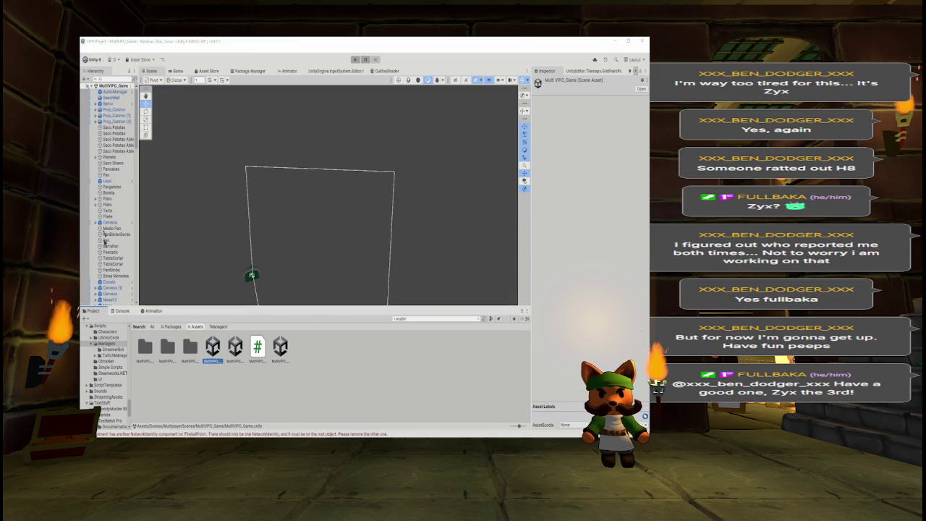
scroll(119, 268, "down", 10)
left_click(114, 272)
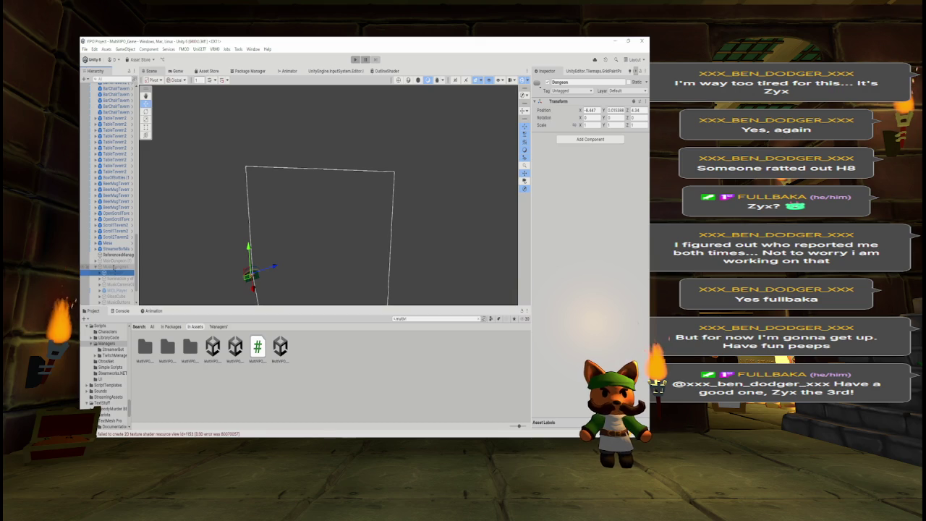
left_click(110, 290)
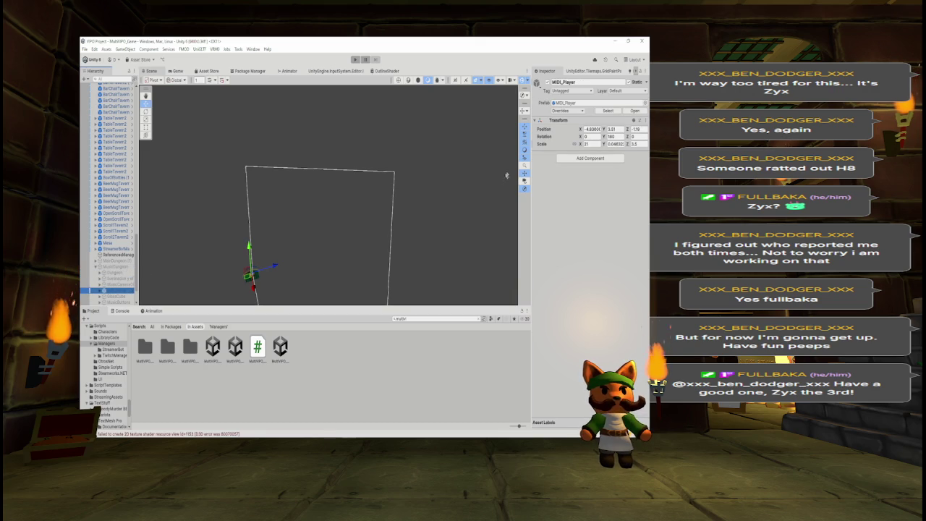
key("Down")
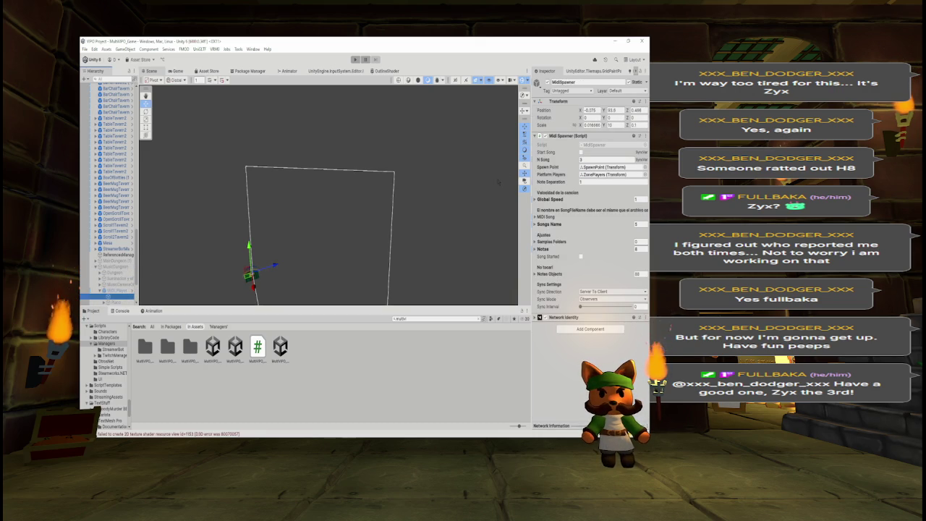
left_click(642, 136)
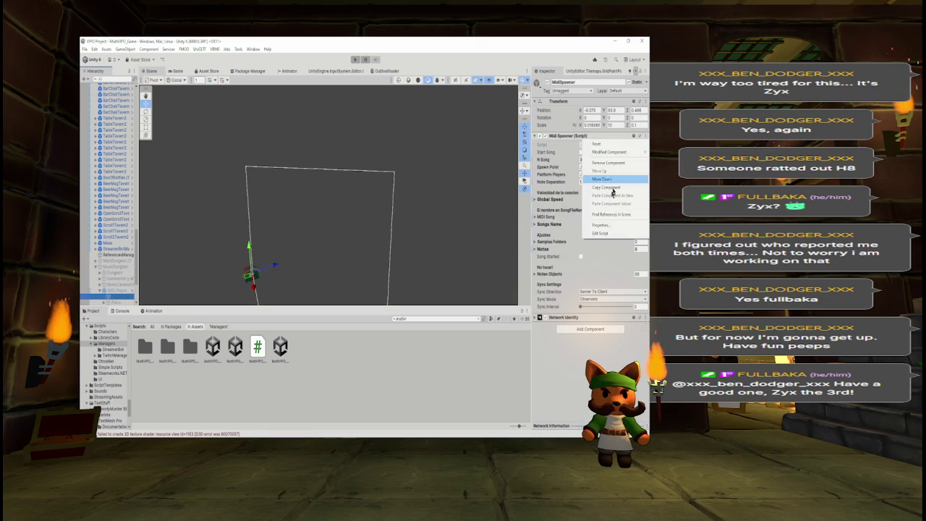
left_click(594, 233)
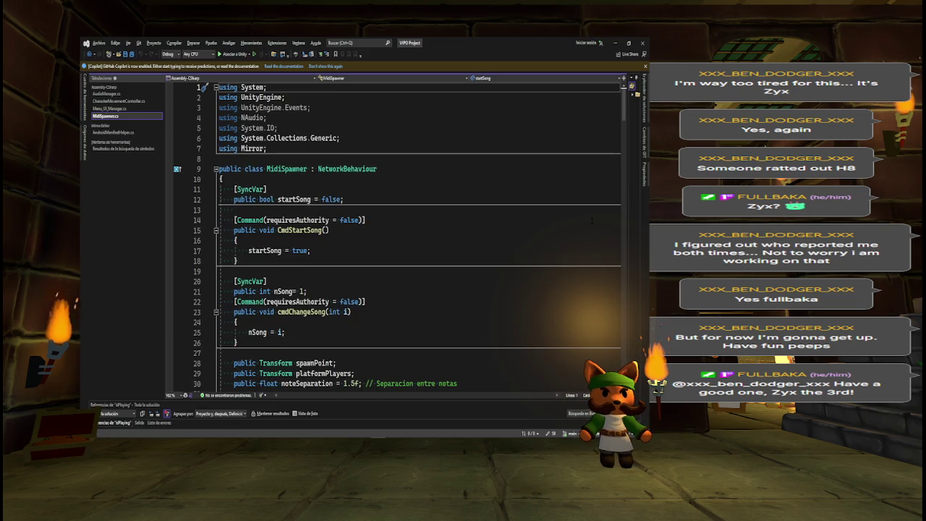
Copy MidiSpawner.cs's #if UNITY_EDITOR block on lines 105–109, then switch to Menu_UI_Manager.cs.
scroll(626, 107, "down", 1)
scroll(626, 107, "down", 15)
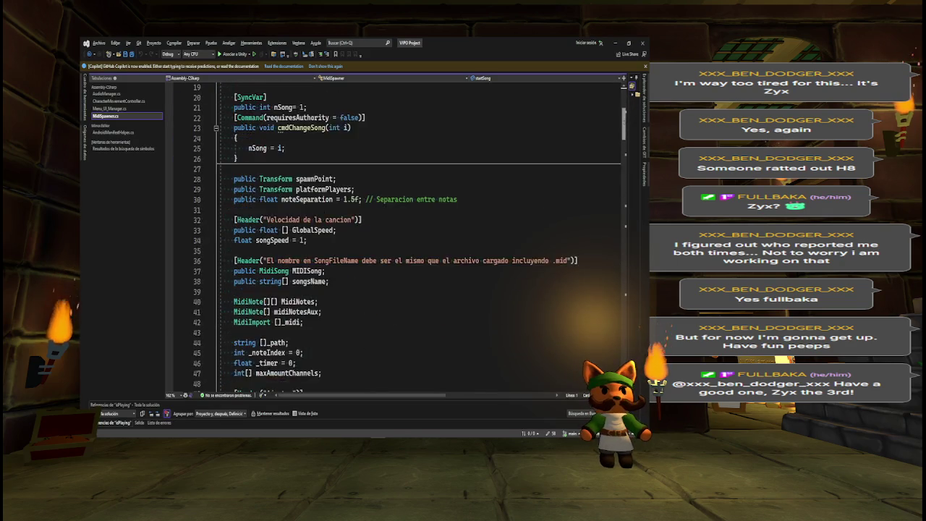
scroll(626, 107, "down", 4)
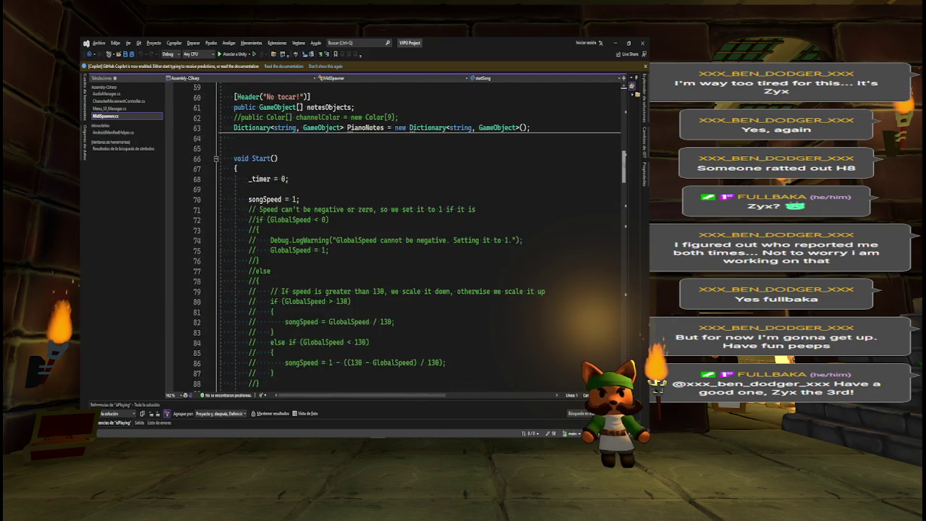
scroll(626, 107, "down", 5)
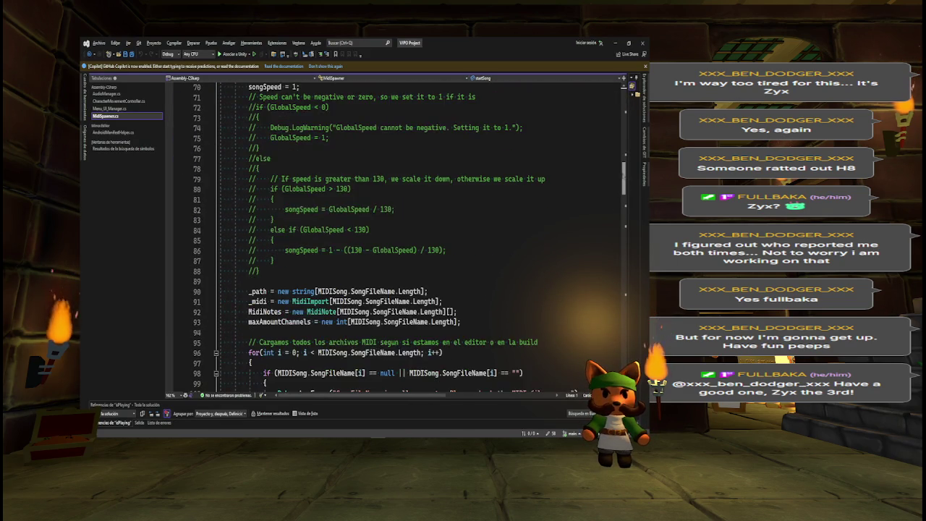
scroll(410, 238, "down", 2)
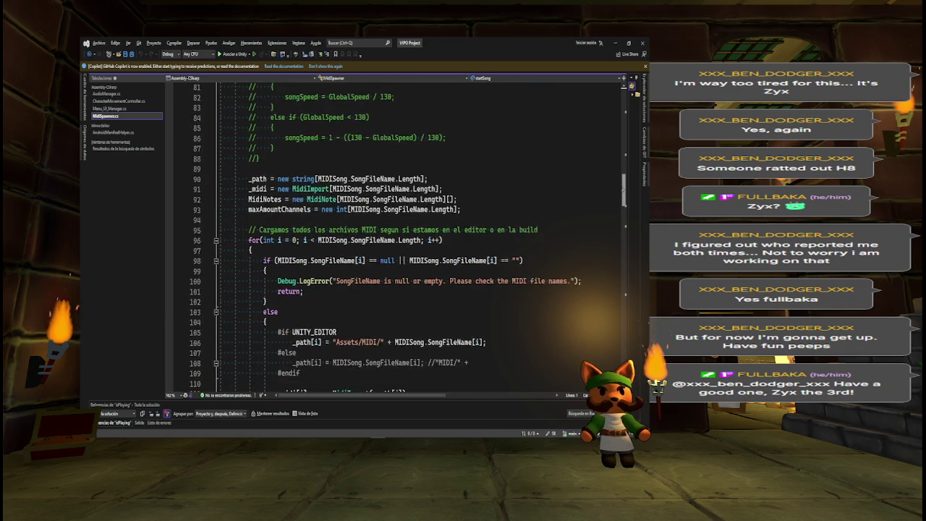
mouse_move(278, 302)
left_mouse_down()
mouse_move(333, 304)
mouse_move(290, 322)
mouse_move(301, 342)
left_mouse_up()
key("ctrl+c")
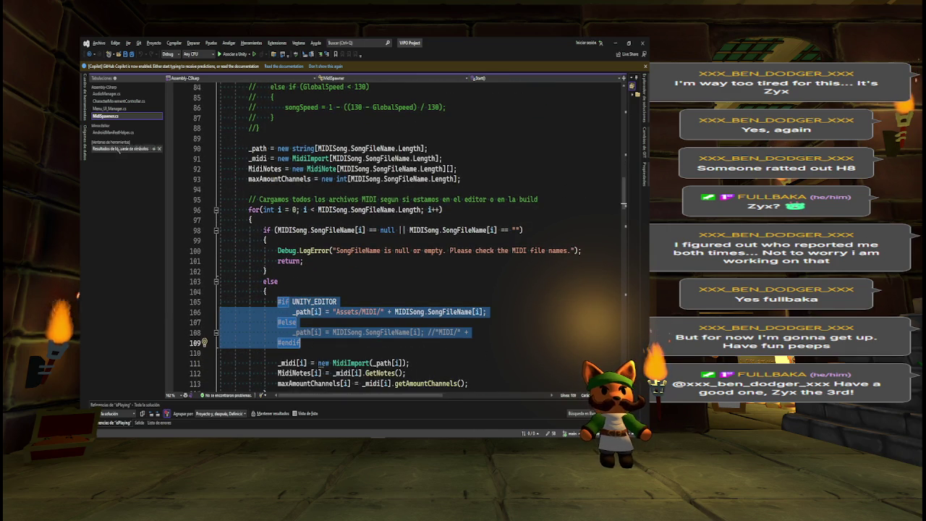
key("ctrl+s")
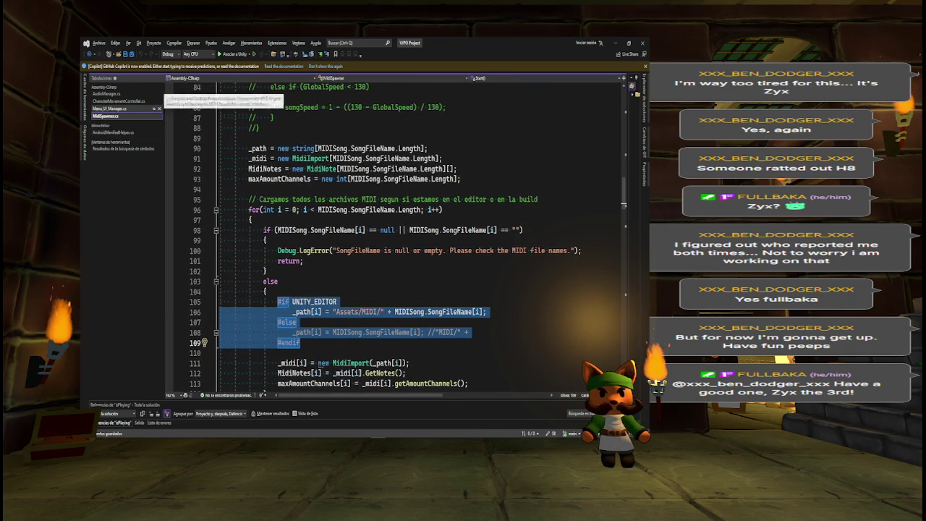
left_click(108, 108)
Paste the #if UNITY_EDITOR block into closeGame(), indent it, and delete the original Application.Quit() line.
key("ctrl+v")
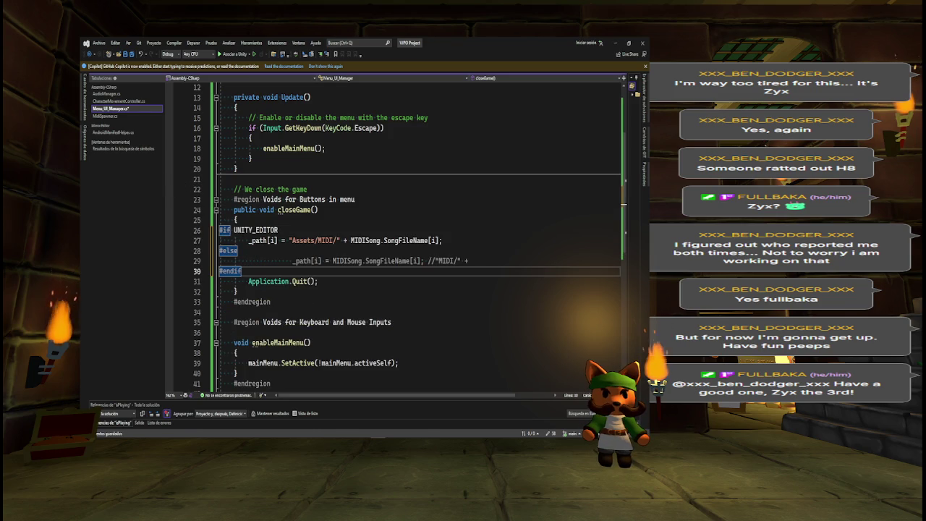
left_click_drag(242, 272, 219, 230)
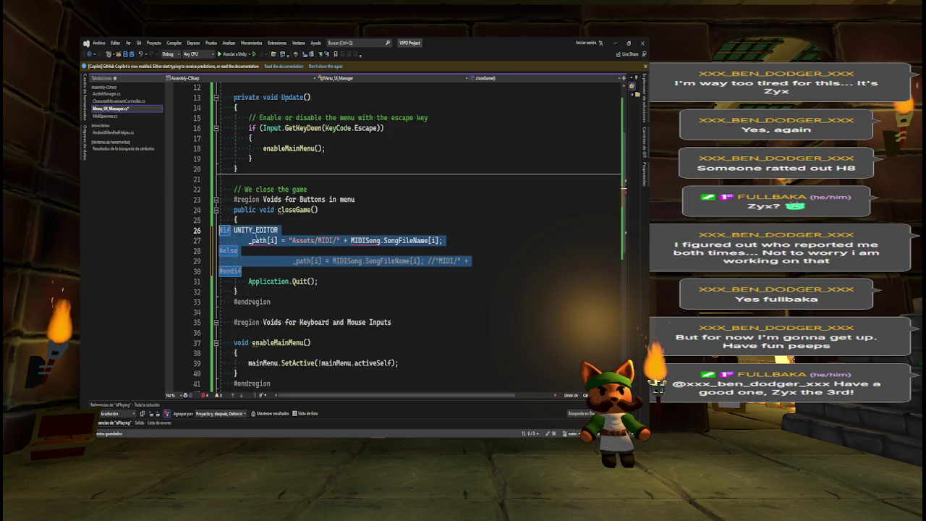
key("Tab")
key("Tab")
triple_click(259, 282)
key("ctrl+c")
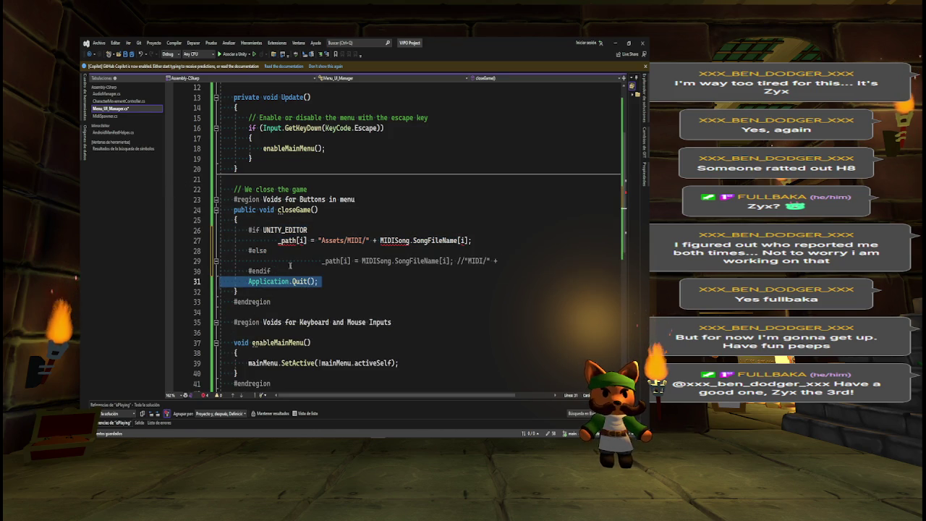
key("Delete")
Put Application.Quit() under #else and clear the path line from the UNITY_EDITOR branch.
triple_click(274, 259)
key("ctrl+v")
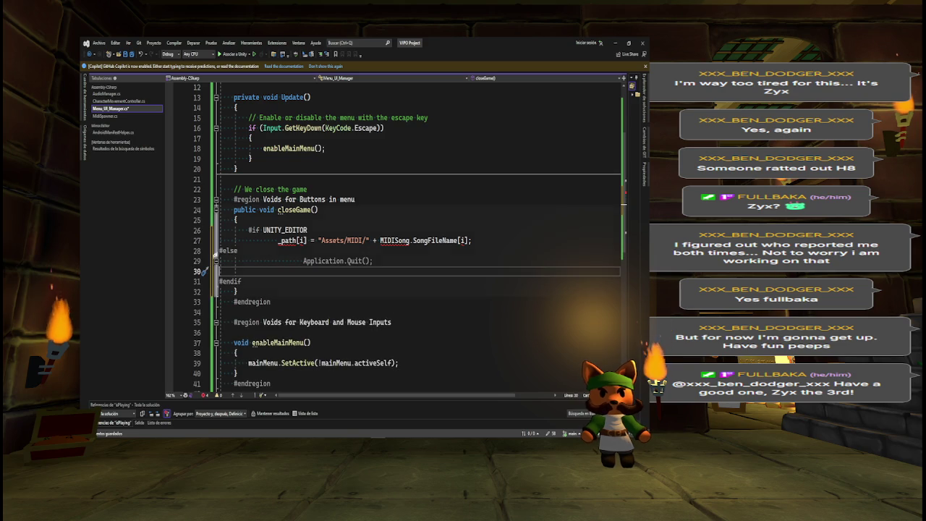
mouse_move(241, 281)
left_mouse_down()
mouse_move(220, 271)
mouse_move(219, 250)
left_mouse_up()
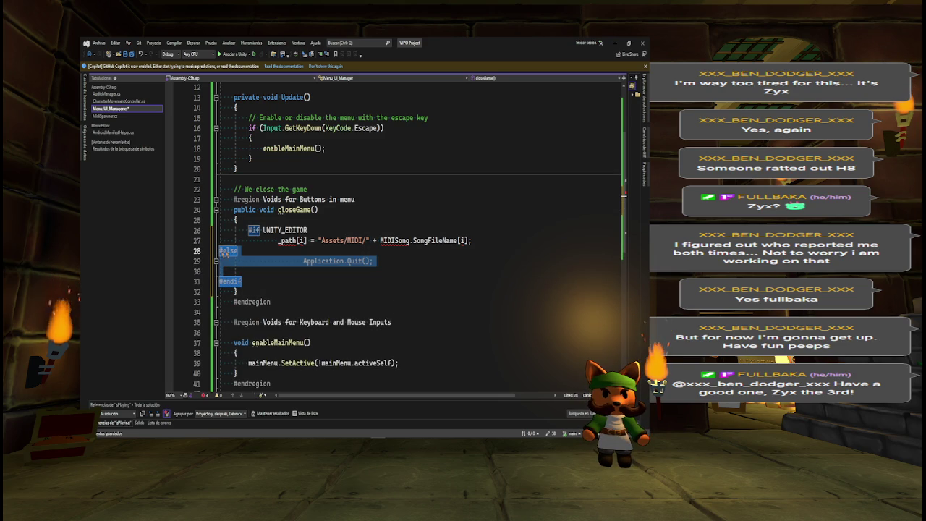
key("Tab")
key("Tab")
key("ctrl+z")
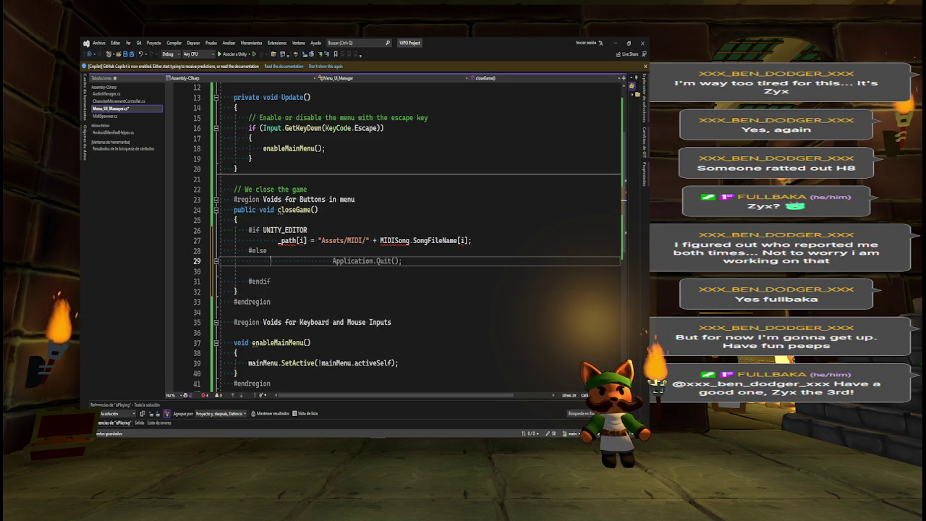
left_click(271, 240)
key("shift+End")
key("Delete")
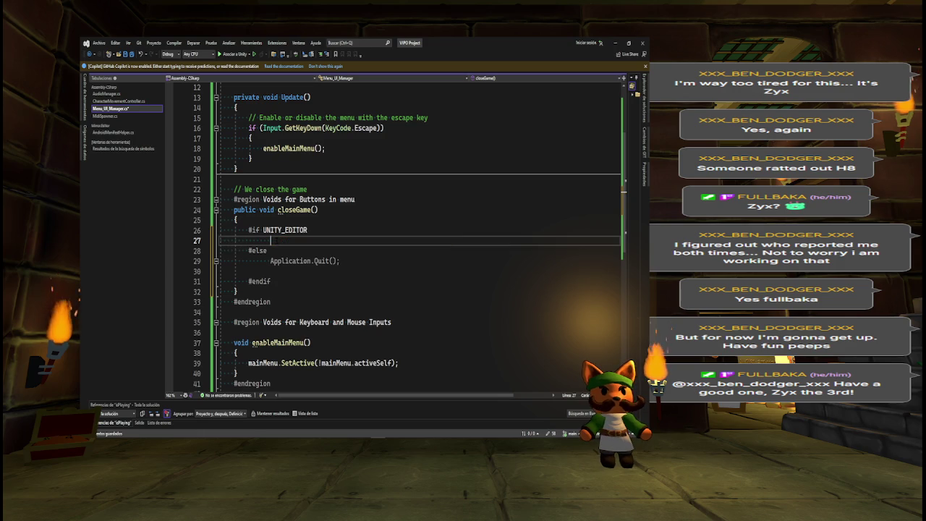
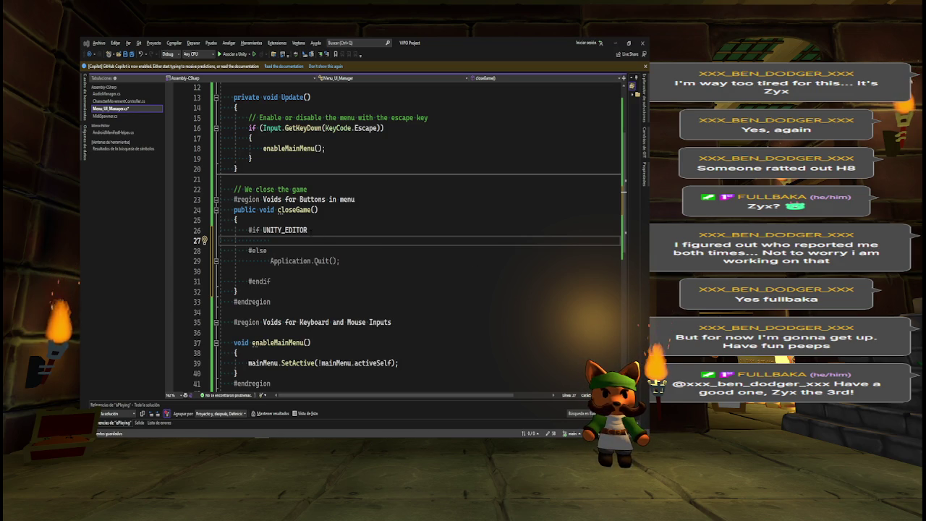
Insert EditorApplication.ExitPlaymode(); under #if UNITY_EDITOR and indent the preprocessor block.
type("EditorApplication.ExitPlaymode();")
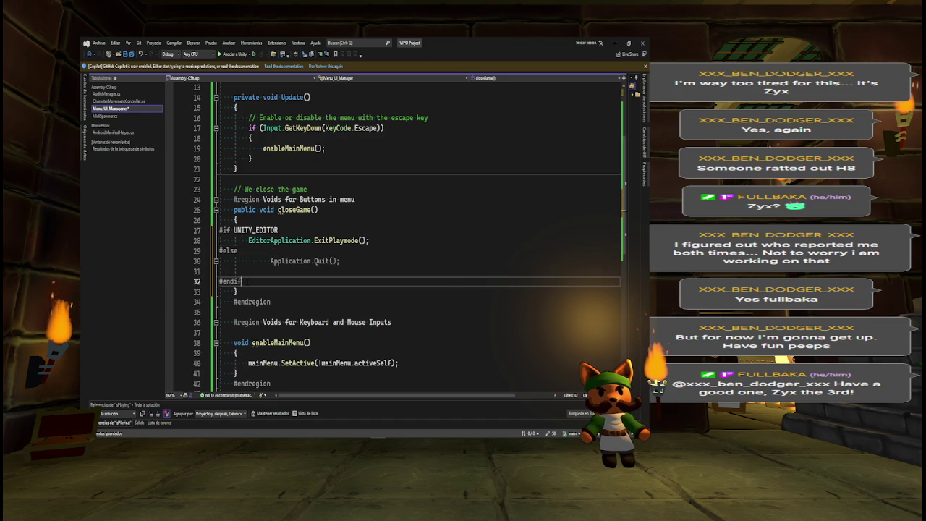
left_click_drag(272, 282, 220, 231)
key("Tab")
key("Tab")
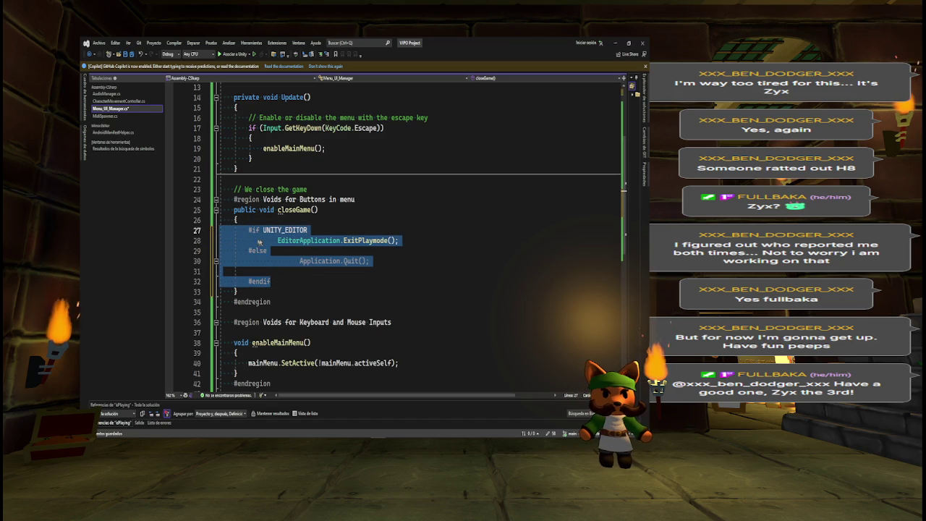
left_click(265, 240)
key("Delete")
Remove the extra indentation before Application.Quit and the blank line above #endif, then return to Unity.
key("Down")
key("Down")
key("Delete")
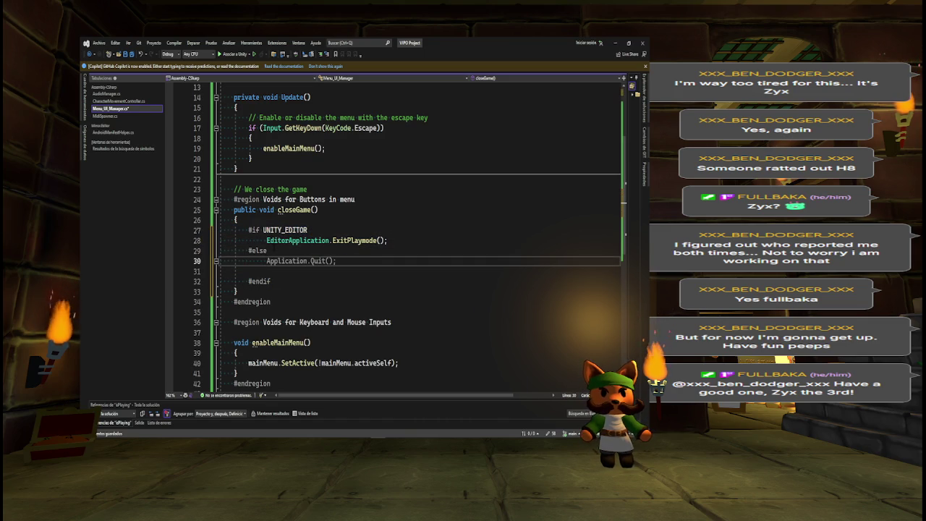
key("Down")
key("BackSpace")
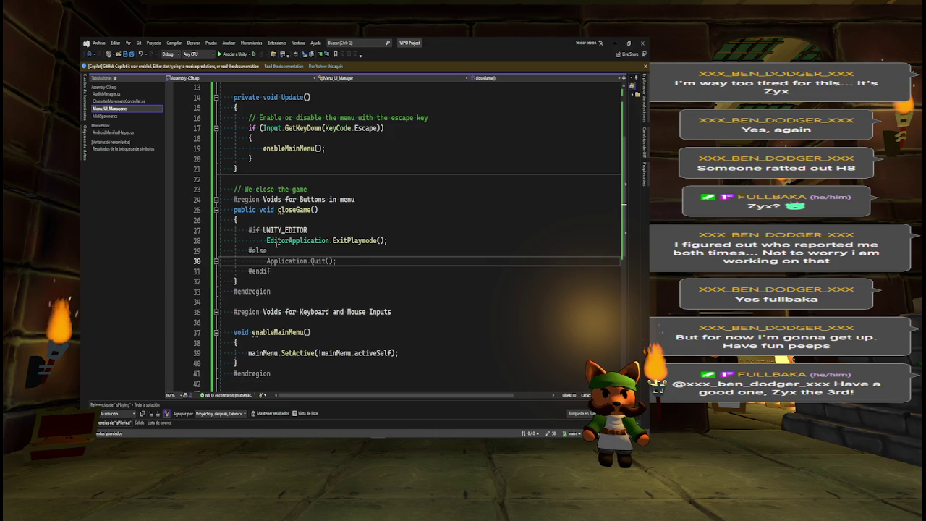
left_click_drag(275, 251, 266, 240)
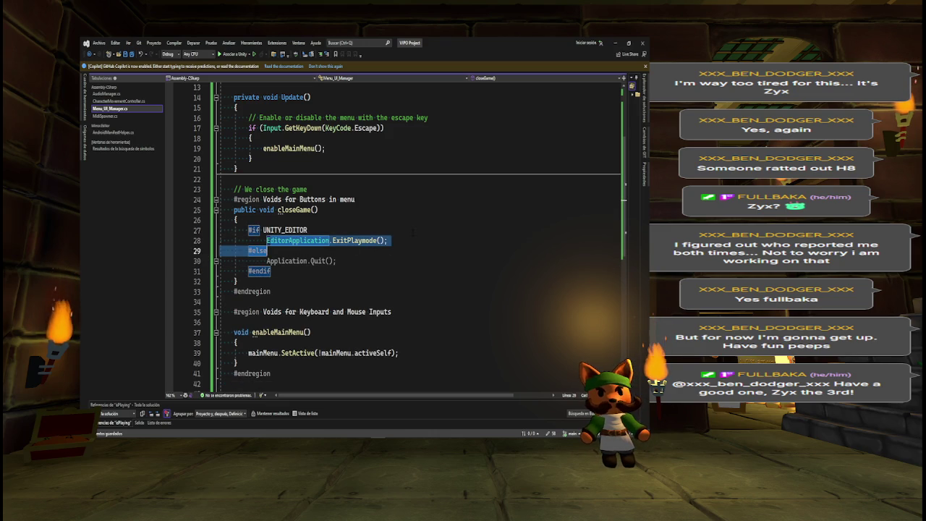
key("Right")
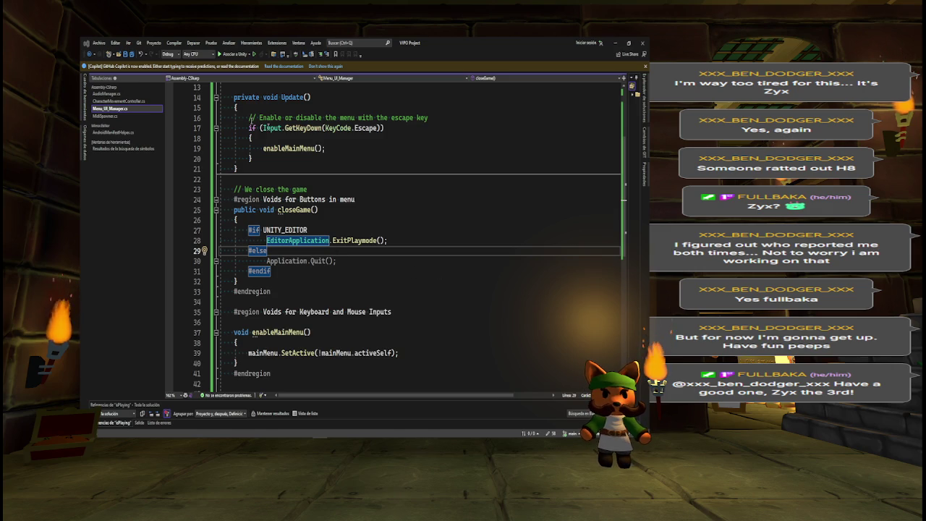
key("alt+Tab")
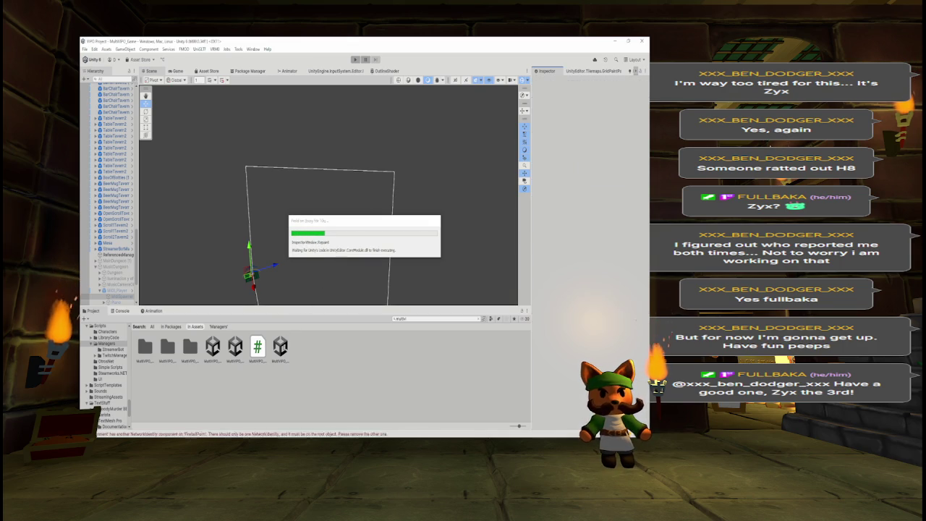
Open MultiVPO_Menu, play it in the Game view, stop via the in-game X, and enlarge the preview.
double_click(282, 346)
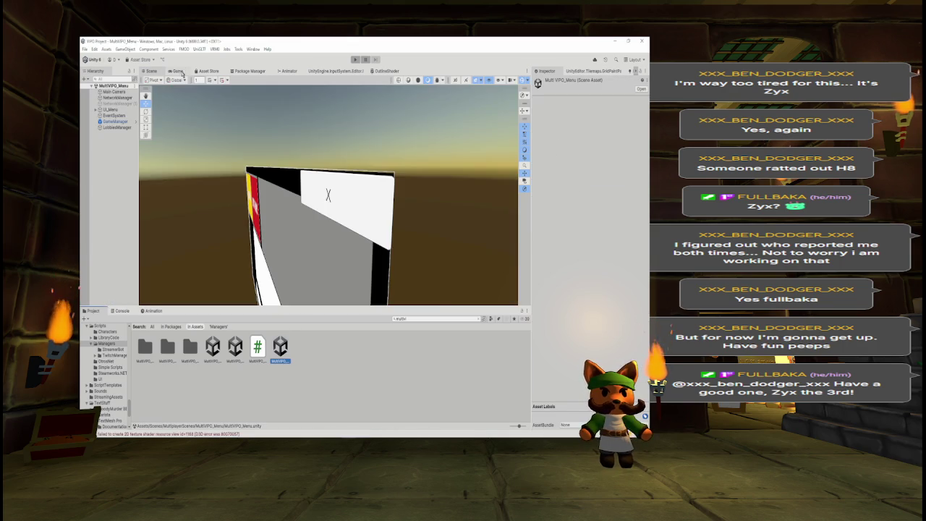
left_click(181, 72)
left_click(355, 59)
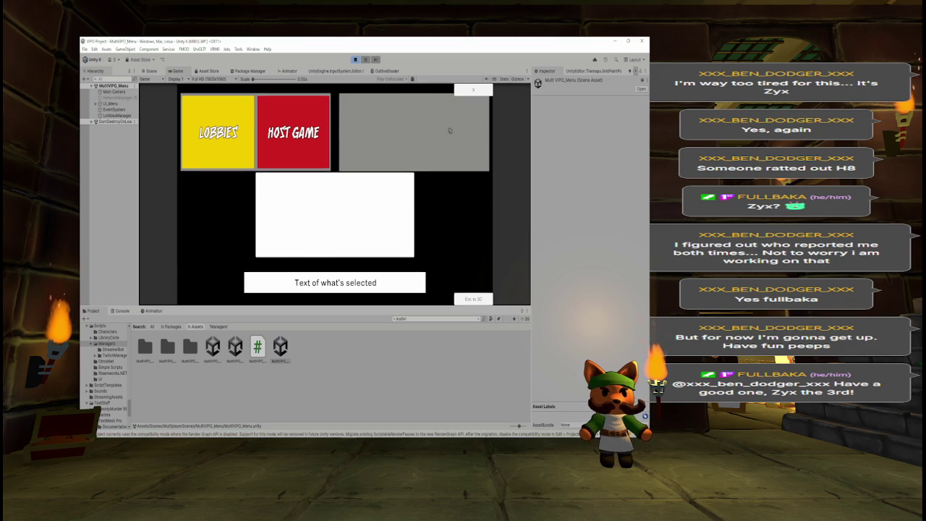
left_click(476, 94)
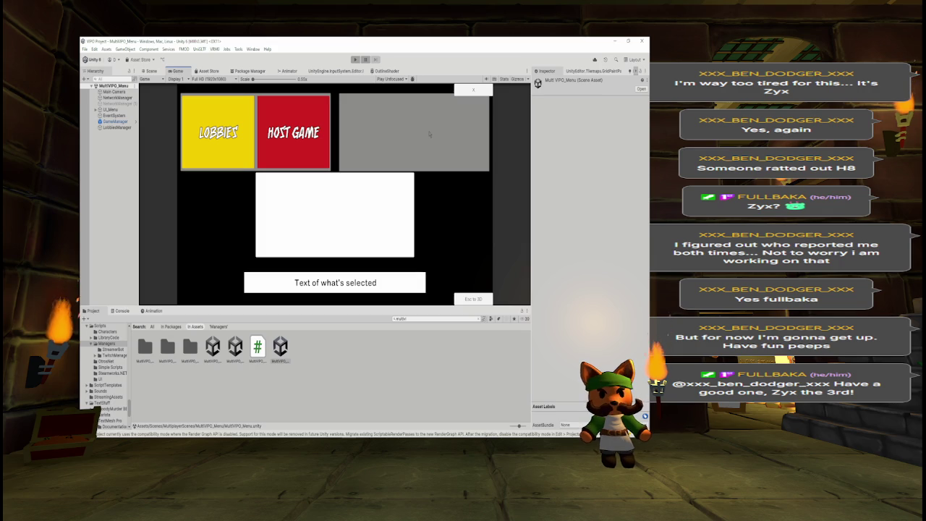
left_click_drag(367, 309, 371, 360)
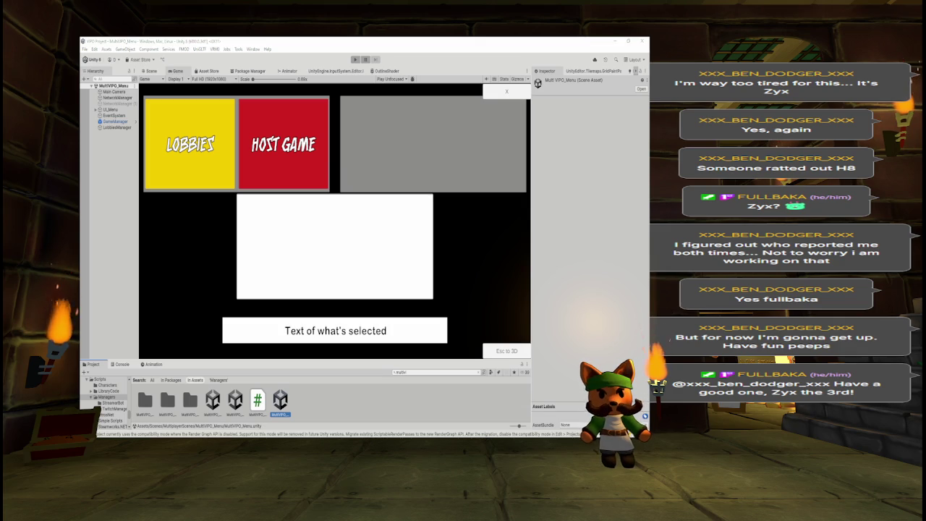
key("alt+Tab")
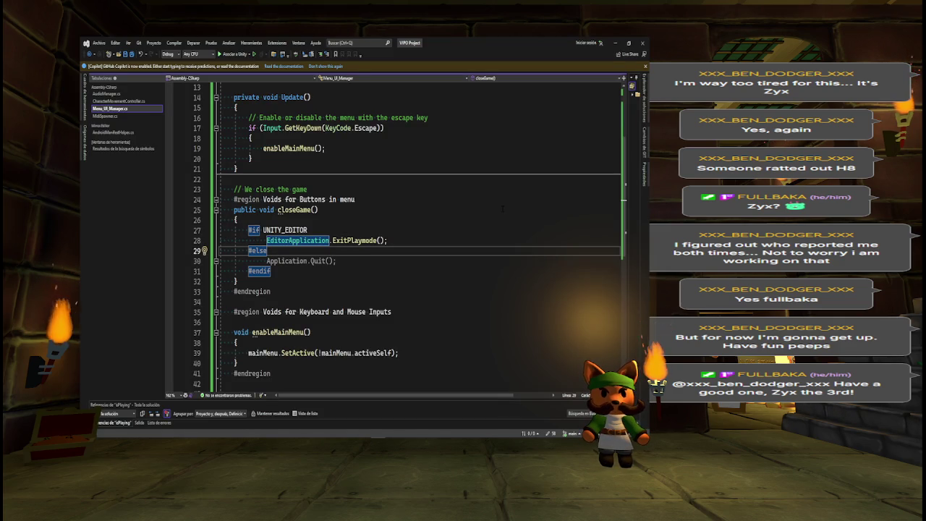
key("alt+Tab")
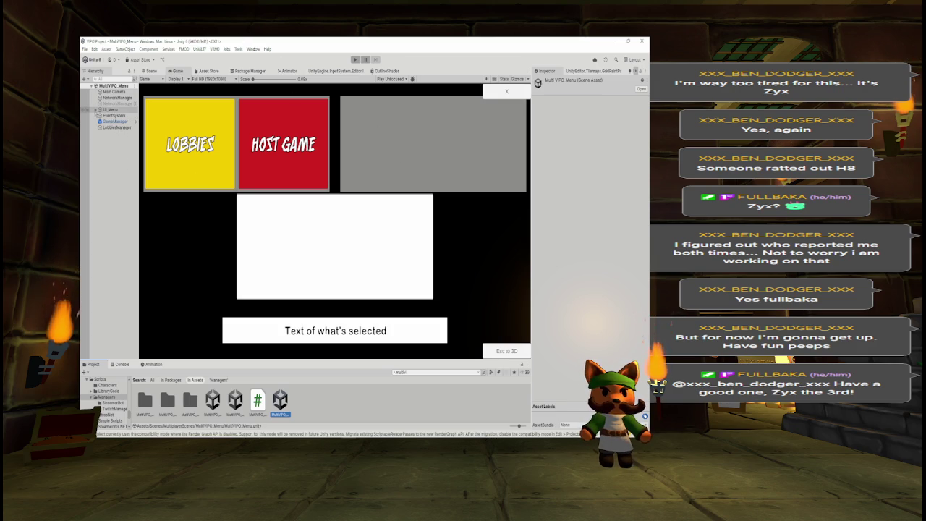
left_click(95, 109)
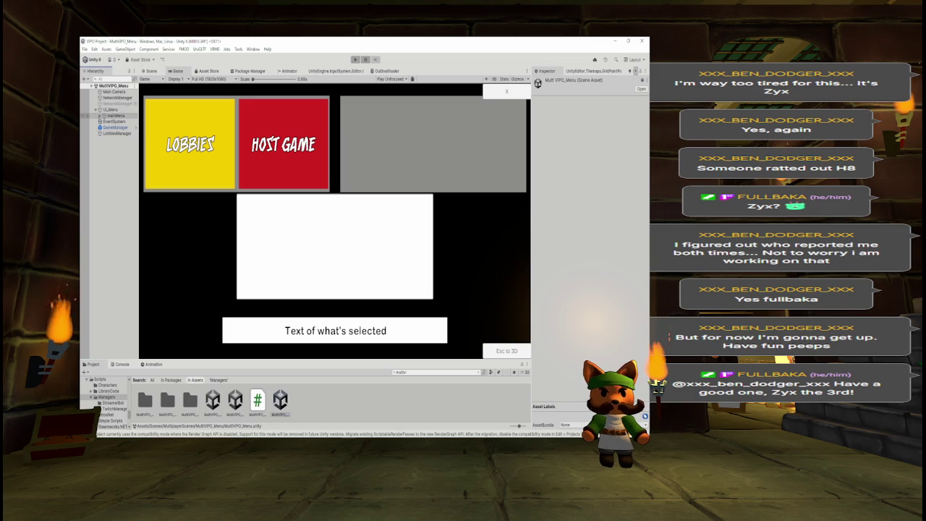
Paste copies of Multiplayer_Panel's Host and Lobbies buttons under Promote_Panel in the Hierarchy.
left_click(101, 116)
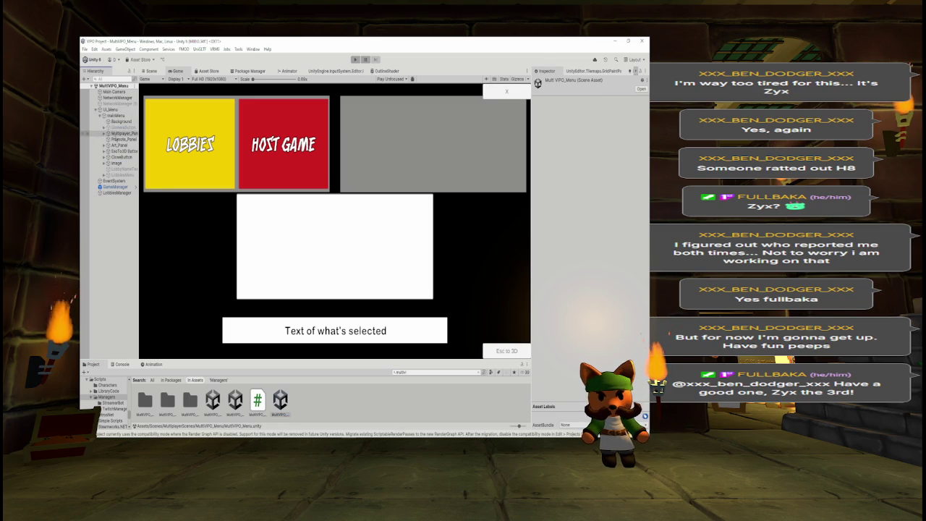
left_click(120, 139)
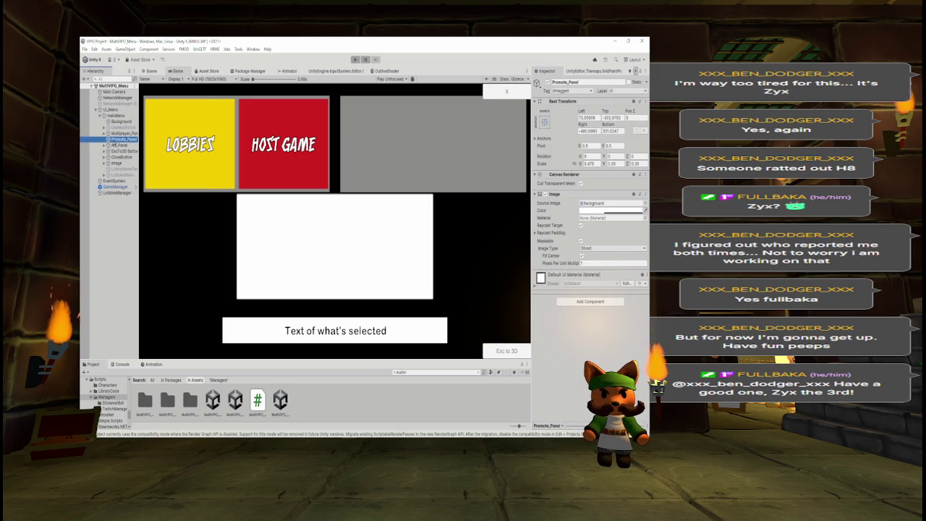
right_click(115, 139)
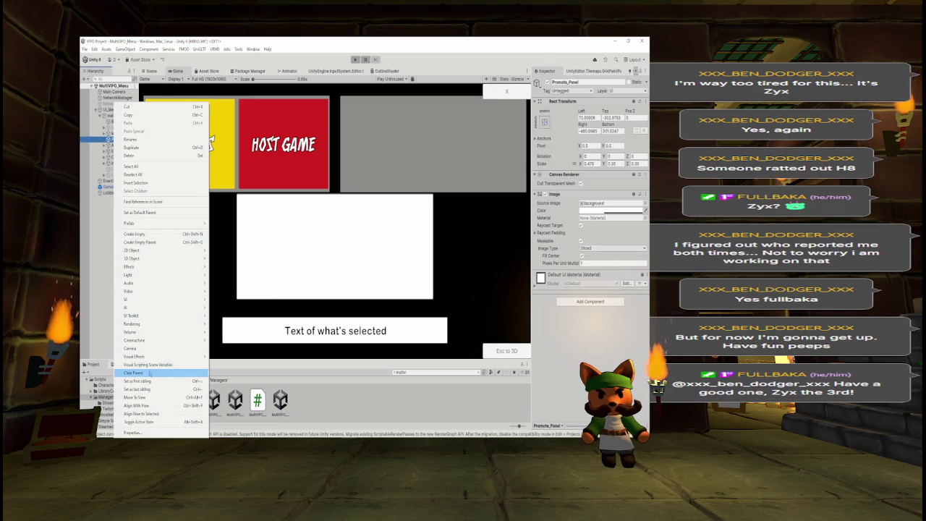
key("Escape")
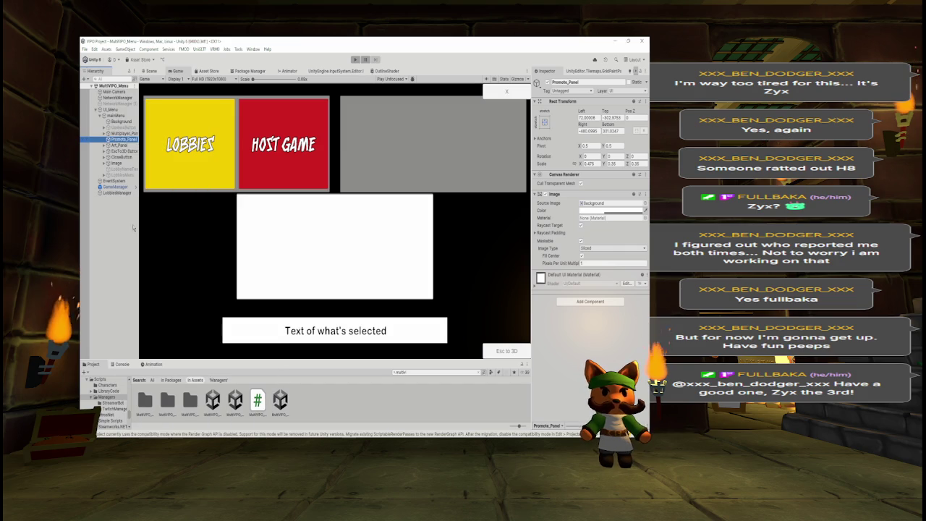
left_click(105, 134)
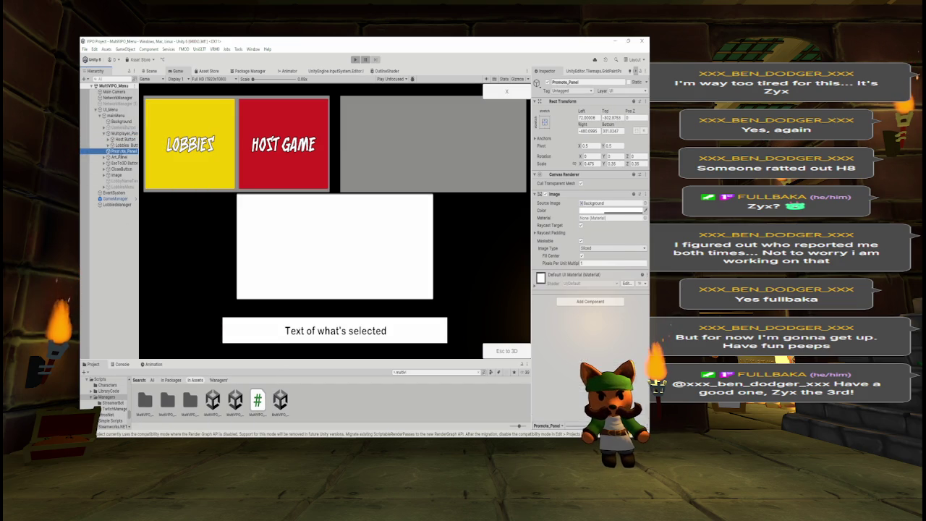
key("ctrl+v")
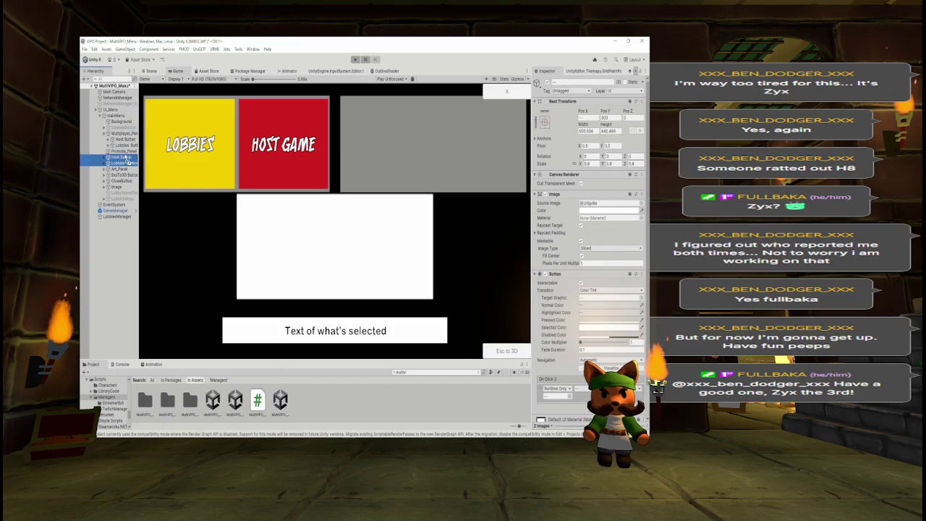
left_click_drag(126, 158, 122, 151)
left_click(106, 133)
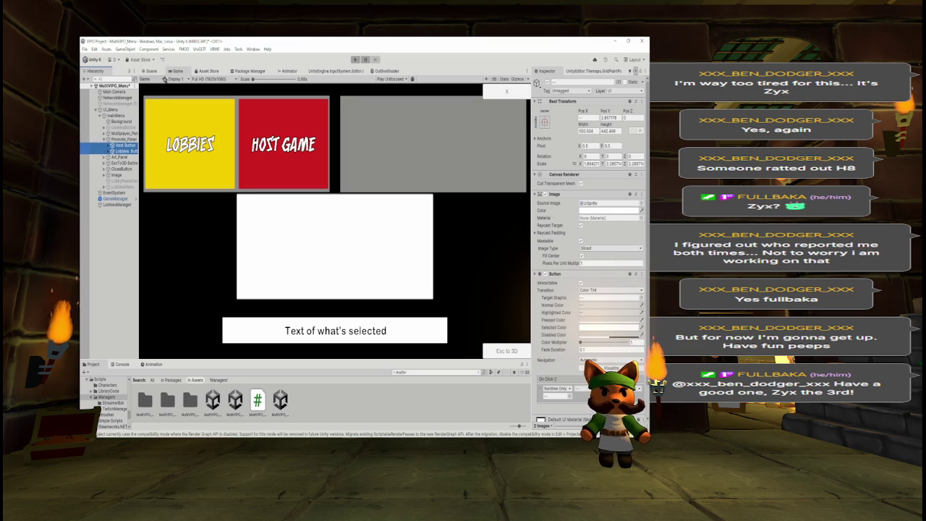
Slide the copied buttons onto the grey panel in the Scene view and verify in the Game view.
left_click(152, 72)
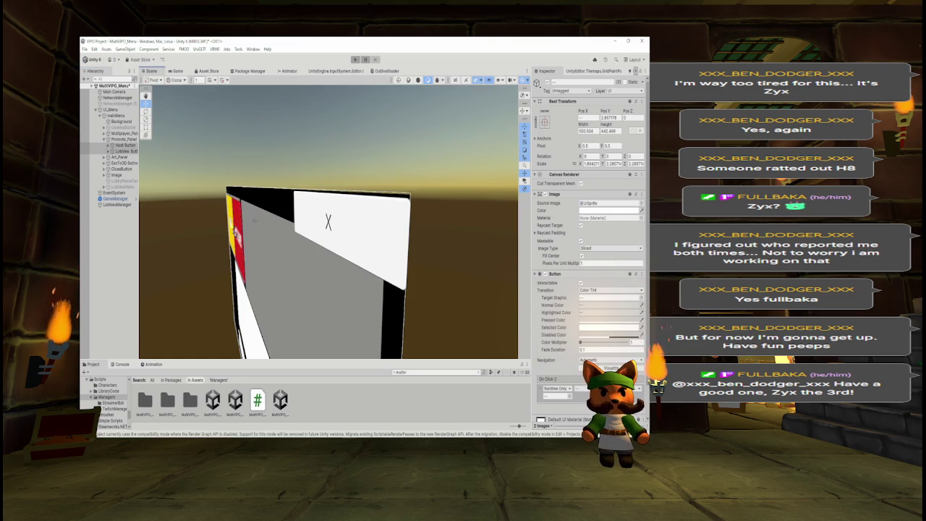
left_click_drag(234, 224, 252, 230)
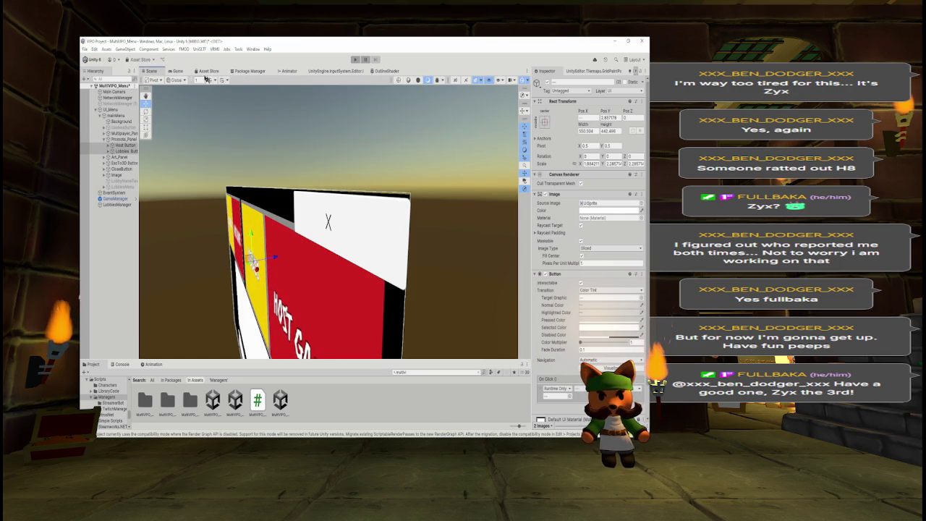
left_click(181, 72)
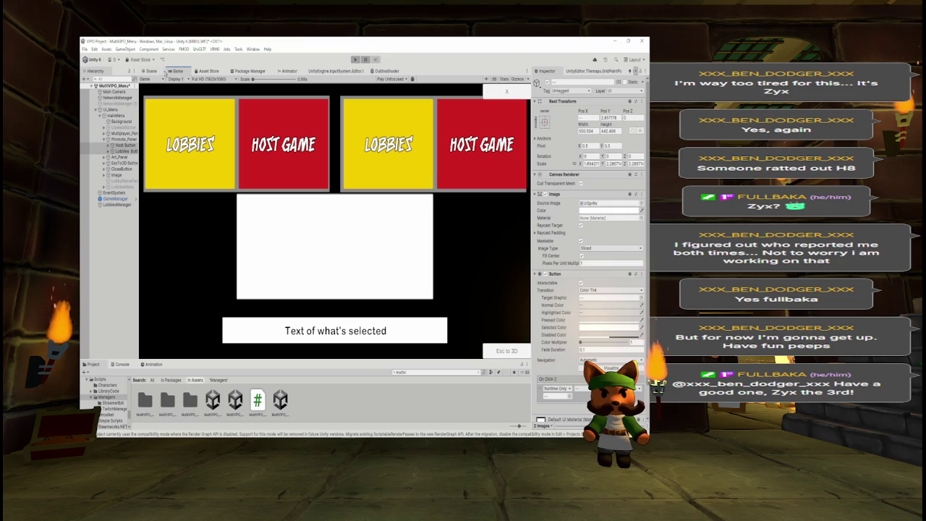
left_click(152, 72)
Drag CloseButton up in mainMenu's Hierarchy to sit directly under Background.
mouse_move(334, 238)
left_mouse_down()
mouse_move(424, 253)
mouse_move(425, 241)
mouse_move(307, 227)
left_mouse_up()
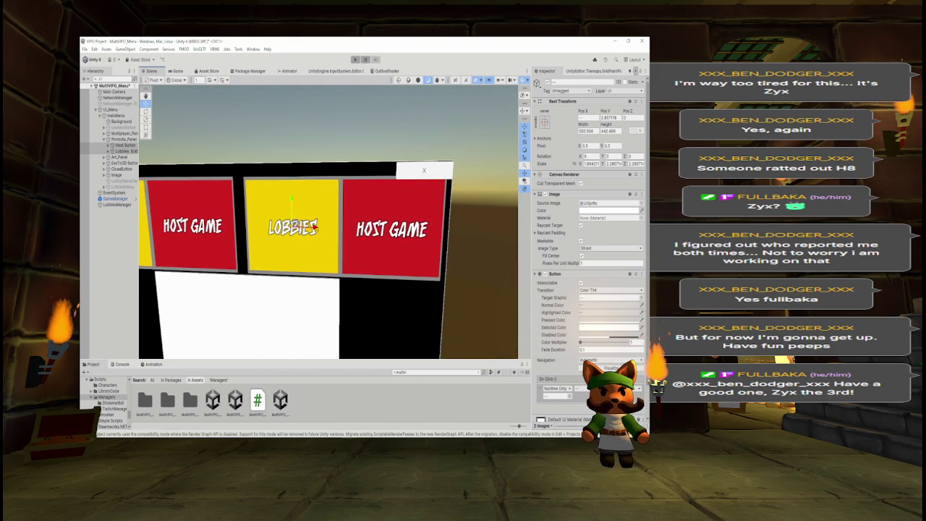
scroll(325, 255, "up", 3)
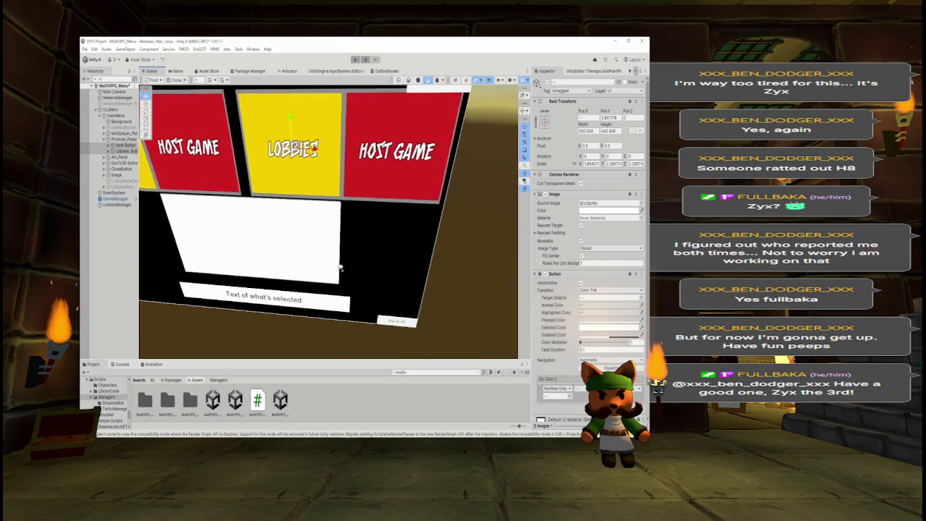
left_click_drag(325, 255, 320, 254)
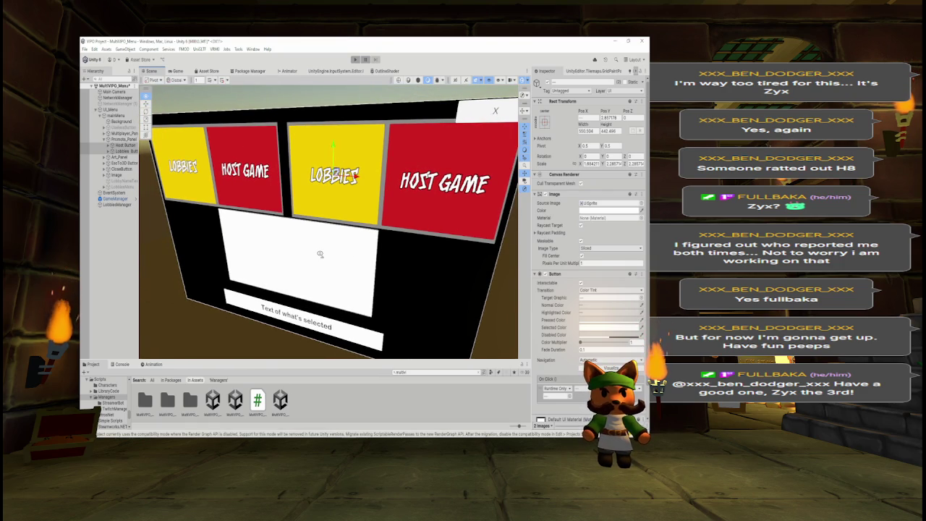
mouse_move(320, 254)
left_mouse_down()
mouse_move(379, 246)
mouse_move(332, 245)
left_mouse_up()
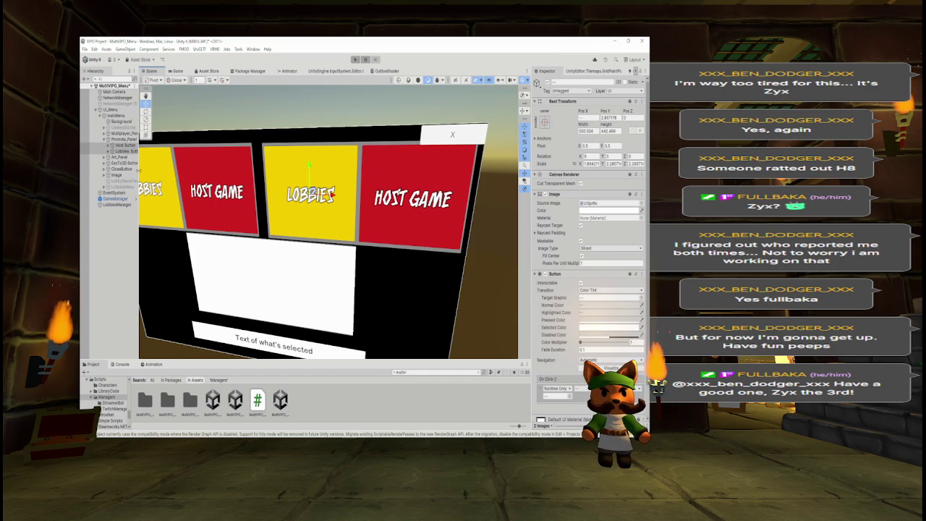
left_click_drag(115, 169, 118, 128)
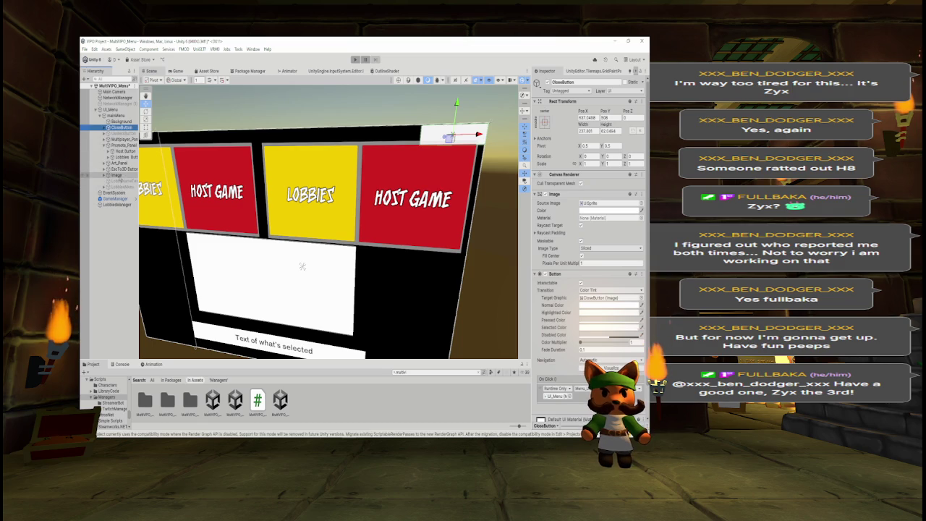
left_click(118, 175)
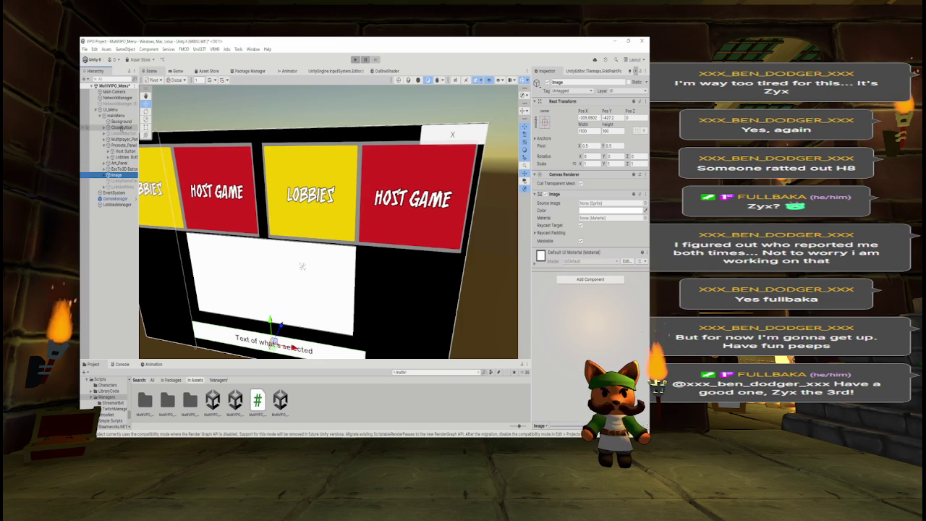
Place CloseButton just below Image in the Hierarchy, then select the copied Host Button.
left_click(122, 127)
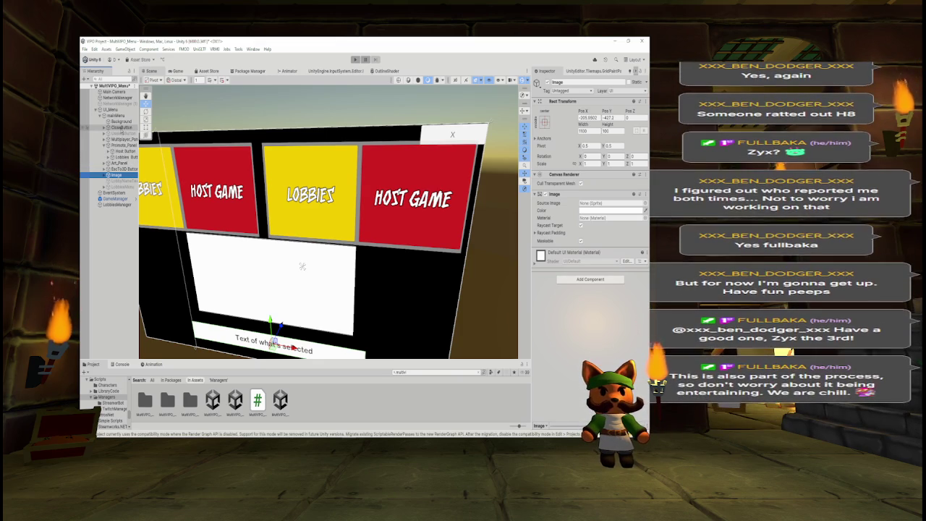
left_click_drag(119, 187, 121, 180)
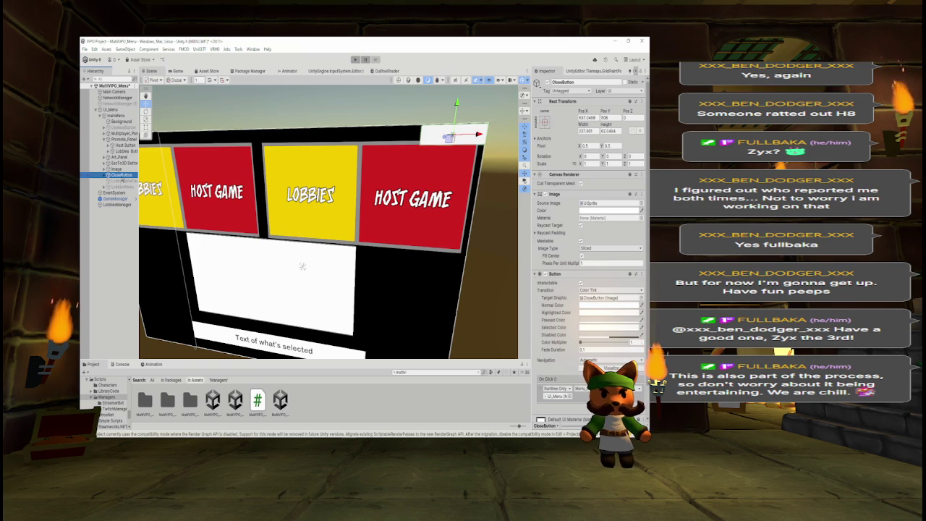
mouse_move(316, 203)
left_mouse_down()
mouse_move(305, 208)
mouse_move(316, 196)
mouse_move(316, 163)
left_mouse_up()
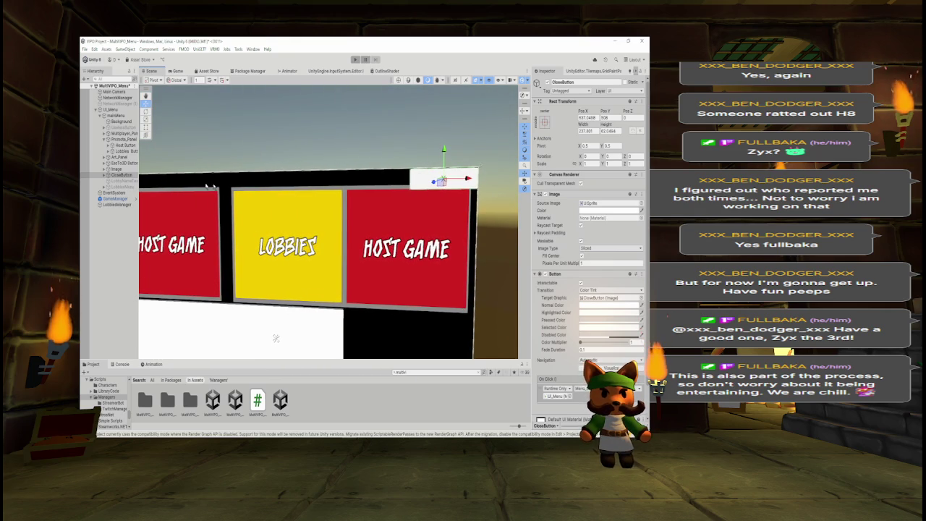
key("Up")
key("Up")
key("Up")
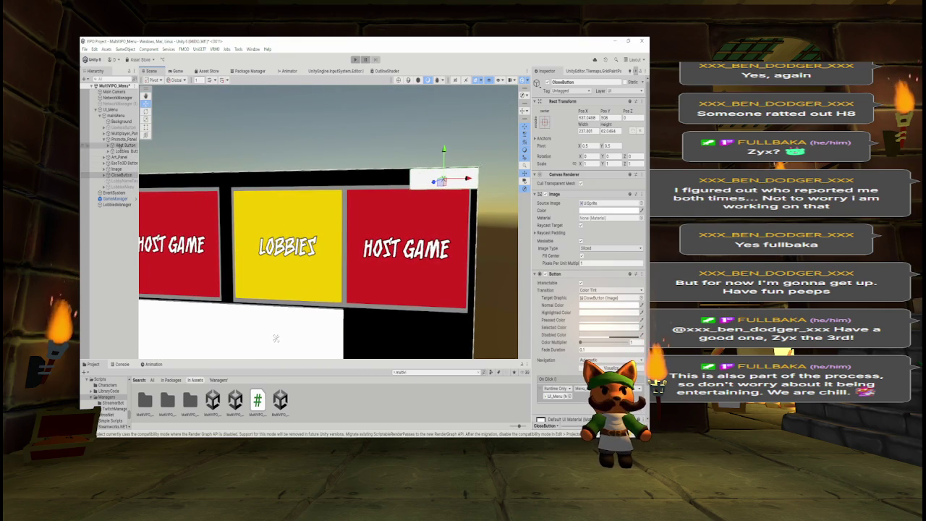
left_click(563, 82)
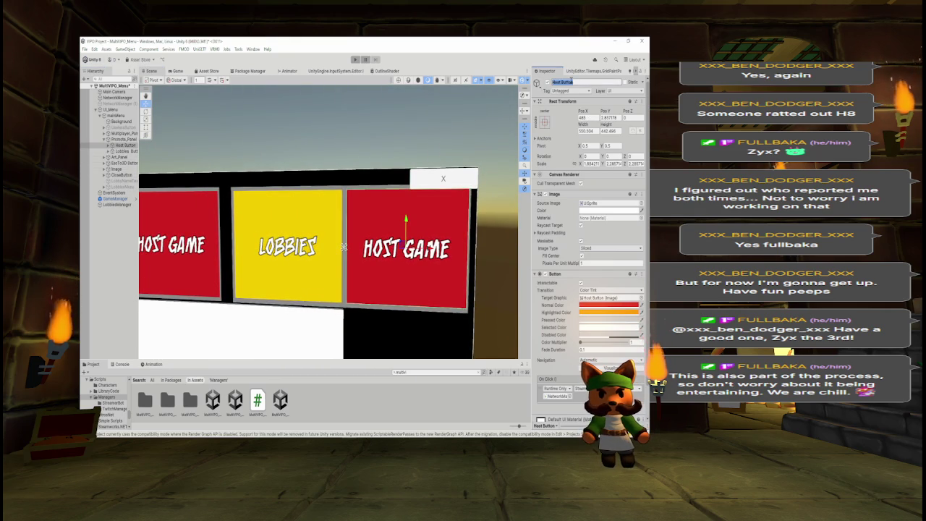
Rename the promo panel's copied Host Button to 'Check the Discord!'.
type("B")
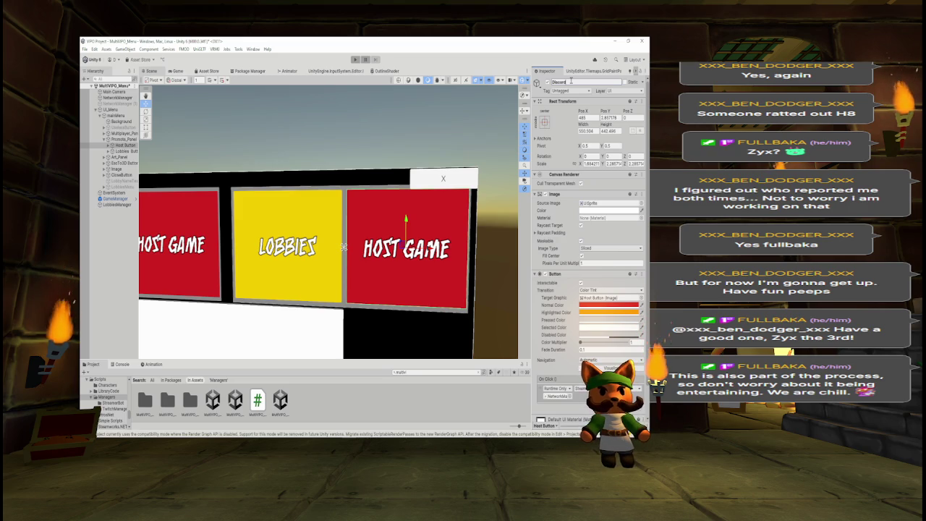
key("BackSpace")
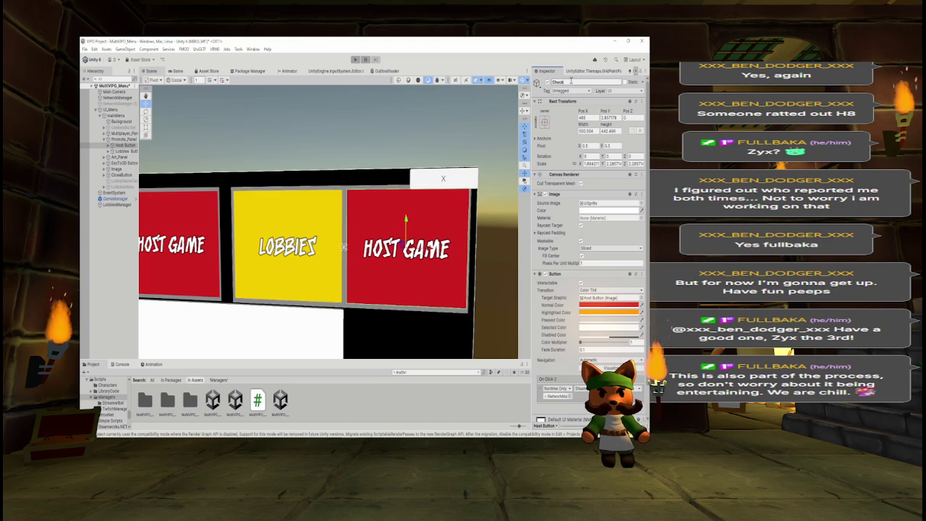
type("out the Discord")
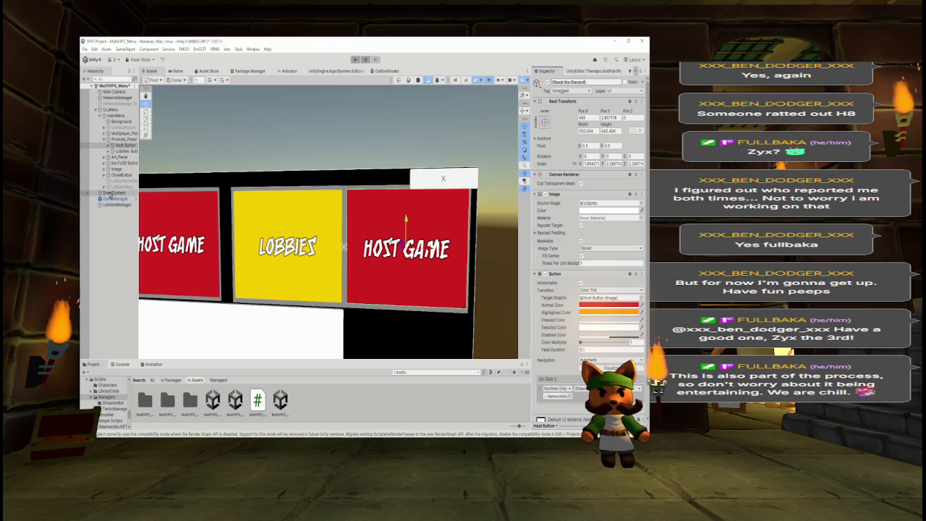
left_click(121, 146)
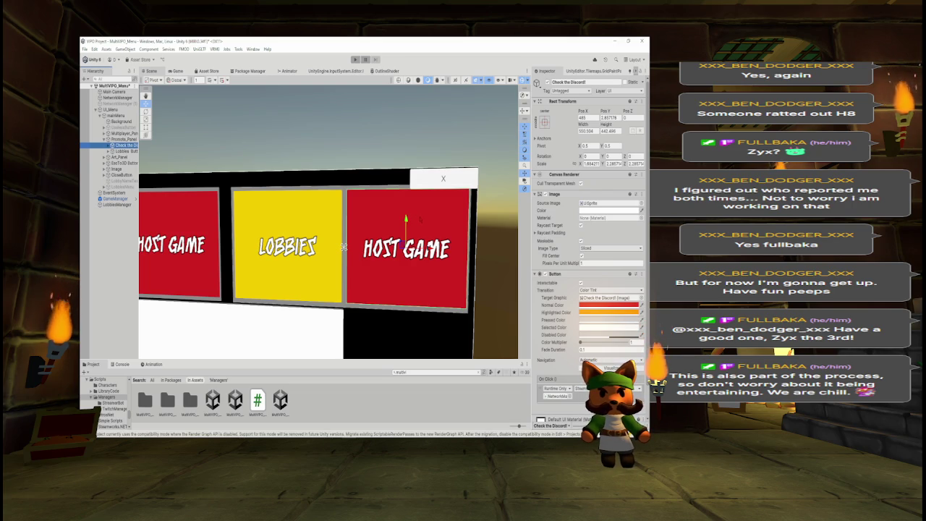
mouse_move(343, 247)
left_mouse_down()
mouse_move(442, 131)
mouse_move(383, 263)
mouse_move(396, 239)
left_mouse_up()
Rename the promo panel's Lobbies Button copy to 'Check and interact in Twitch'.
left_click(319, 217)
left_click(582, 81)
type("Check and")
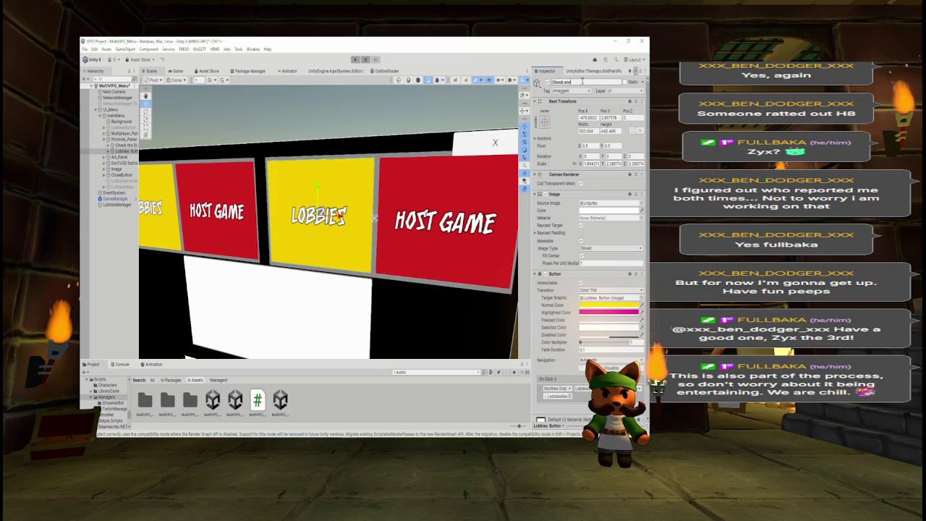
type("t l")
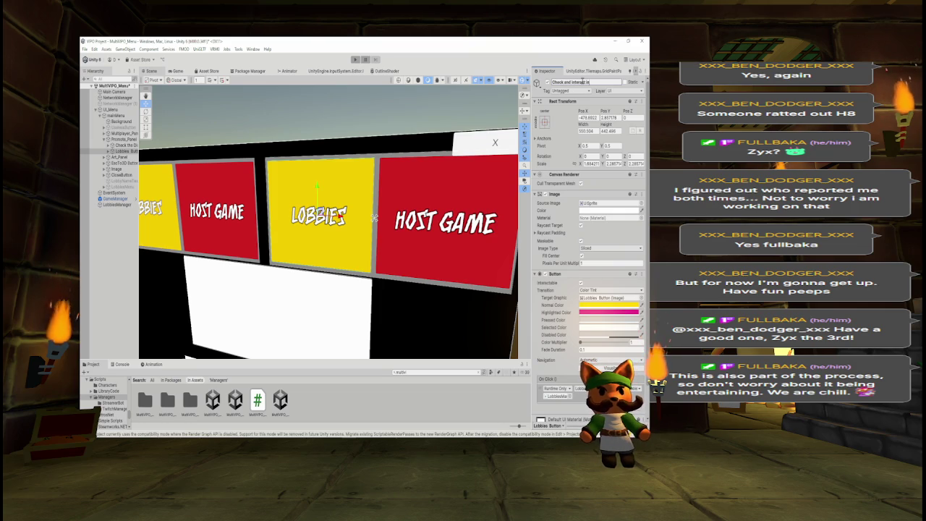
type("itch")
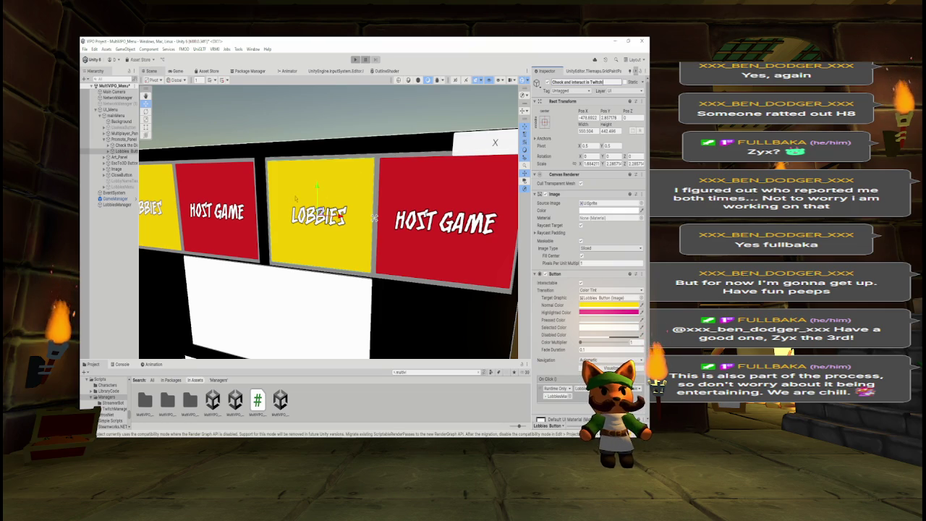
left_click(115, 223)
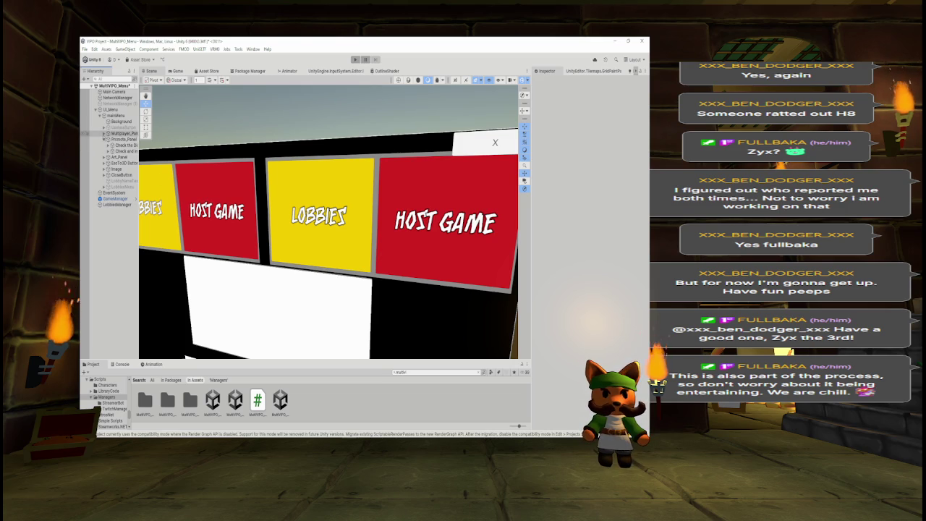
Rename the Multiplayer_Panel's Host Button to 'Start the game'.
left_click(108, 134)
left_click(122, 139)
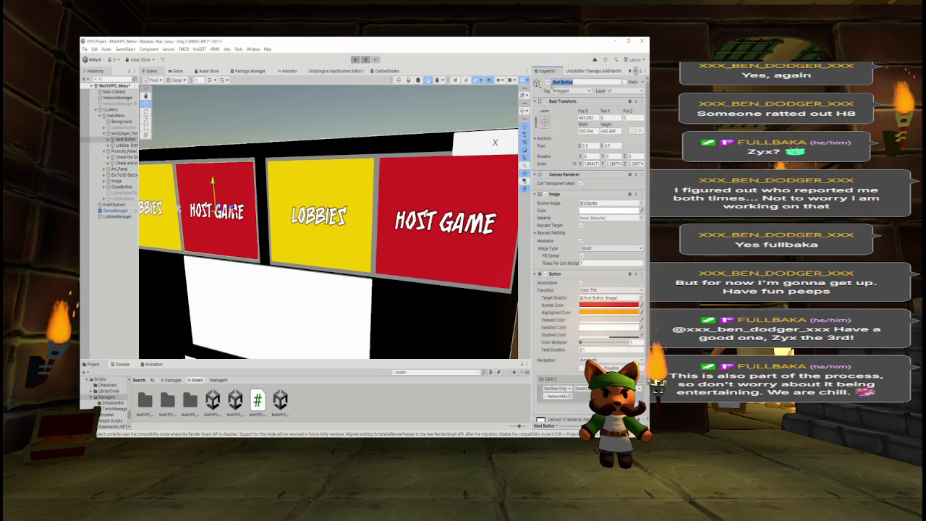
left_click(553, 83)
type("Start the")
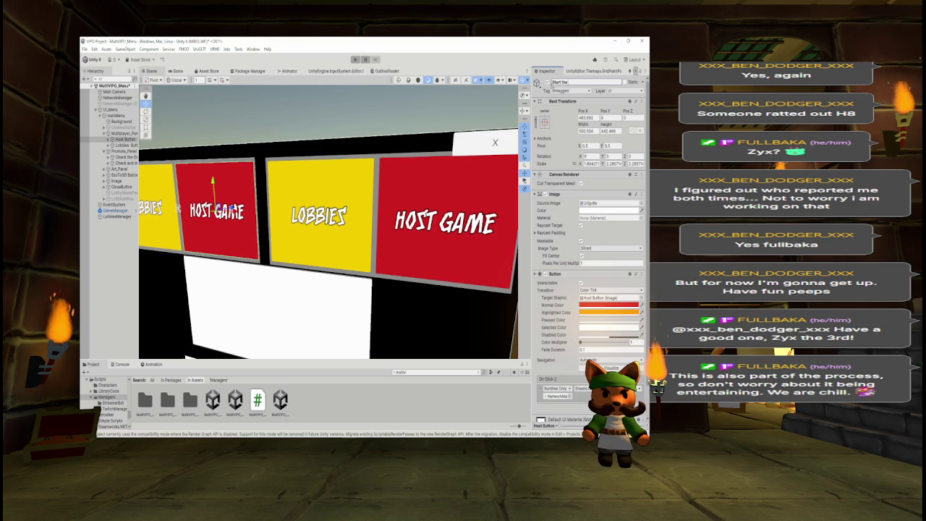
type(" game")
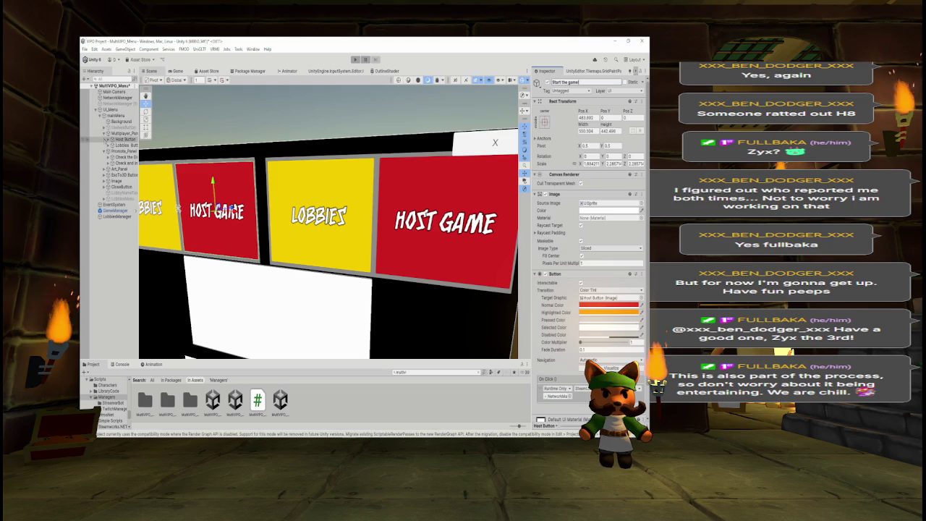
Rename the multiplayer Lobbies Button to 'Join someone's game!'.
left_click(125, 144)
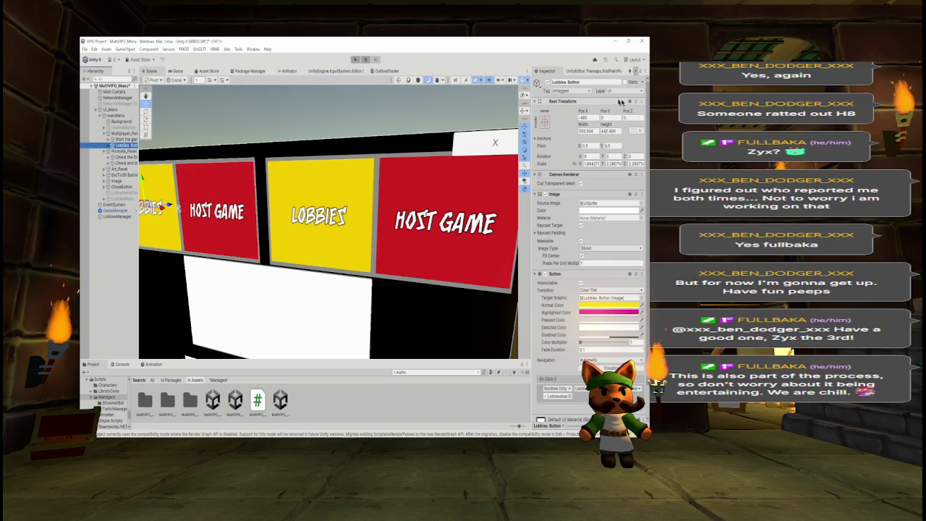
left_click(566, 81)
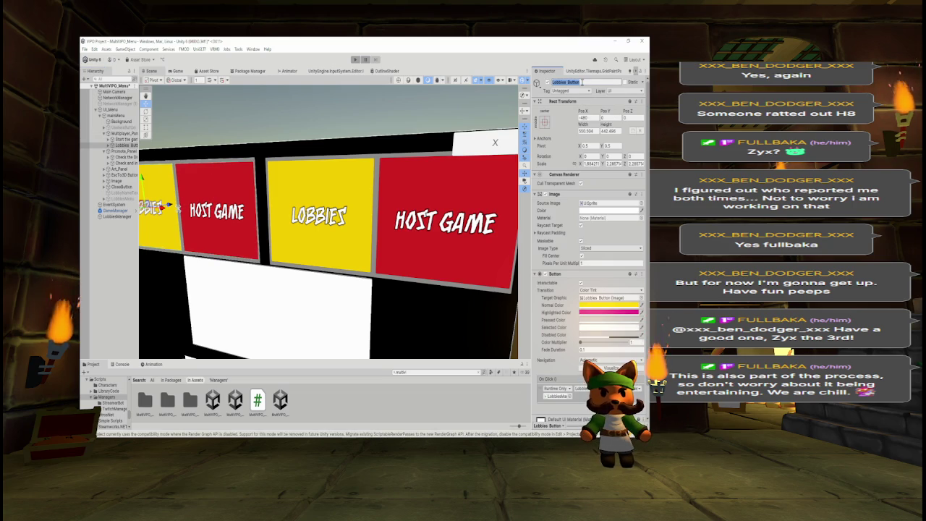
type("Join")
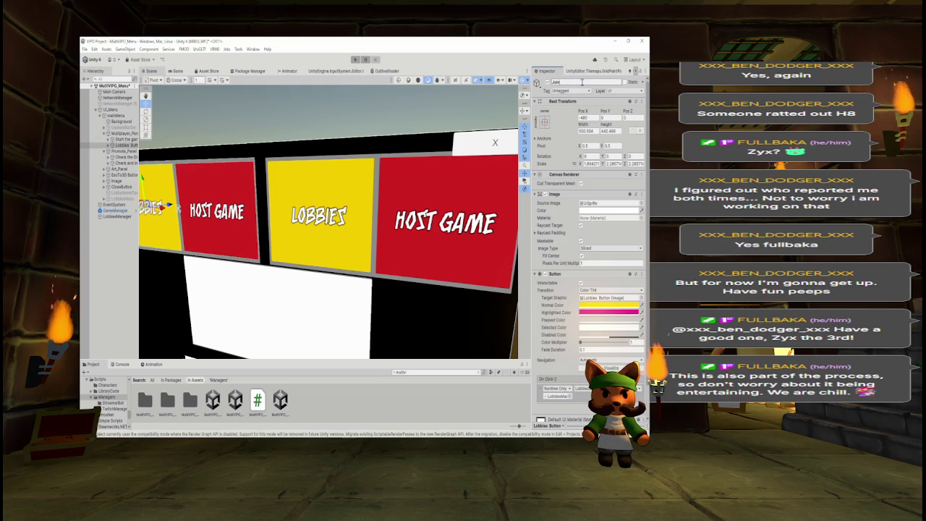
type(" Th")
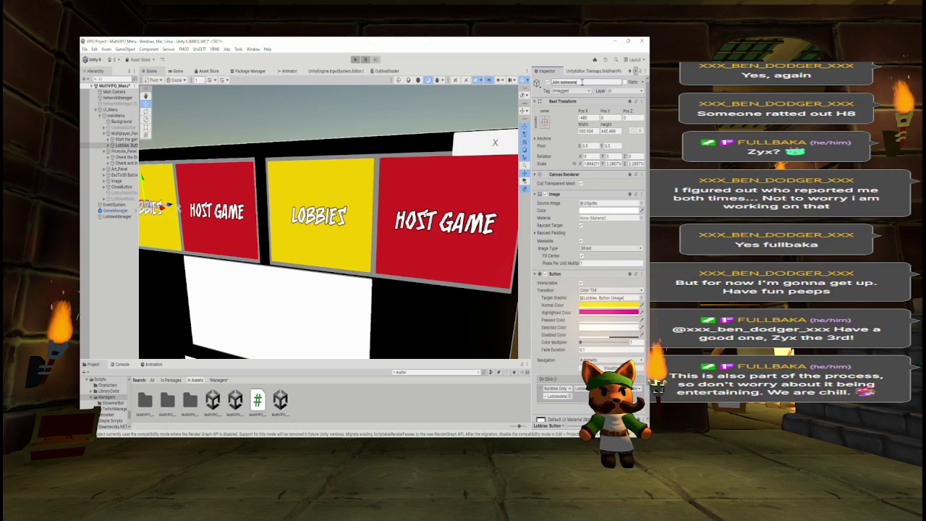
type("game!")
key("Return")
Delete the HOST GAME and LOBBIES text labels from the promo panel buttons.
left_click_drag(225, 229, 412, 219)
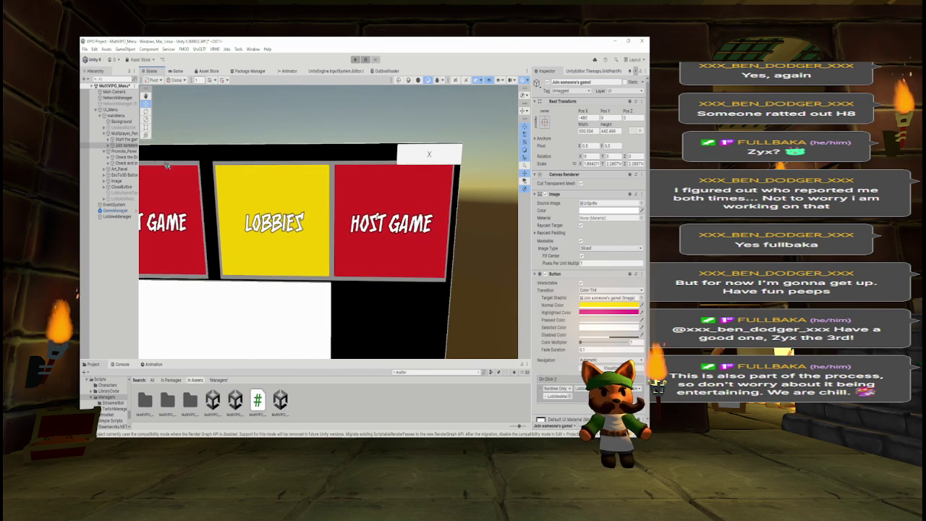
left_click(331, 223)
left_click(331, 223)
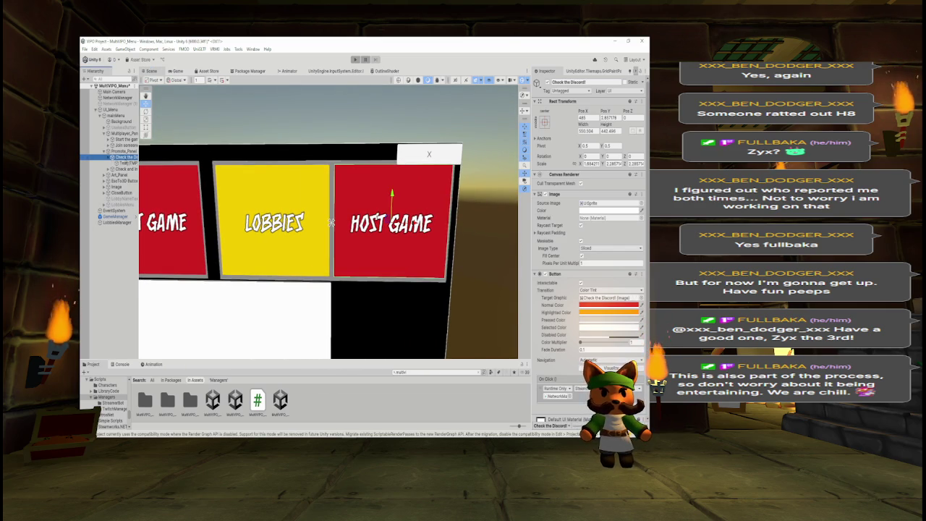
key("Delete")
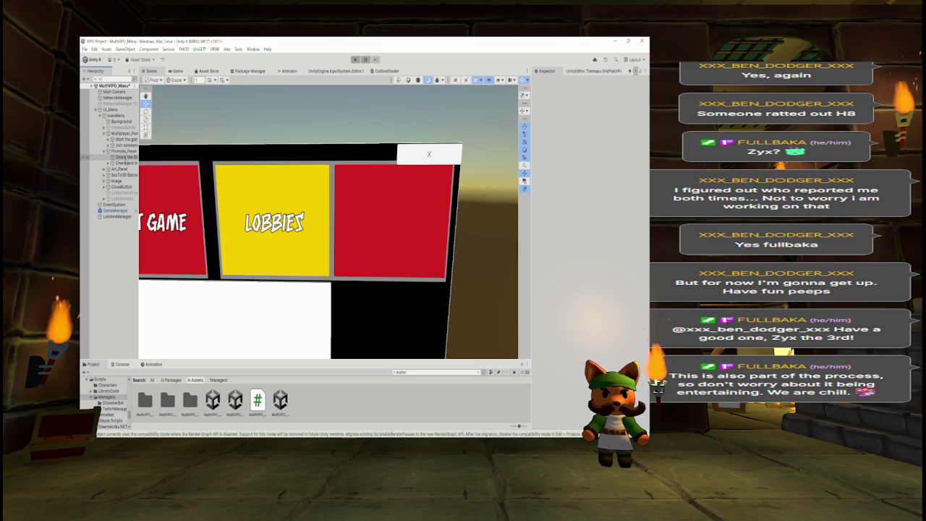
left_click(331, 223)
left_click(331, 223)
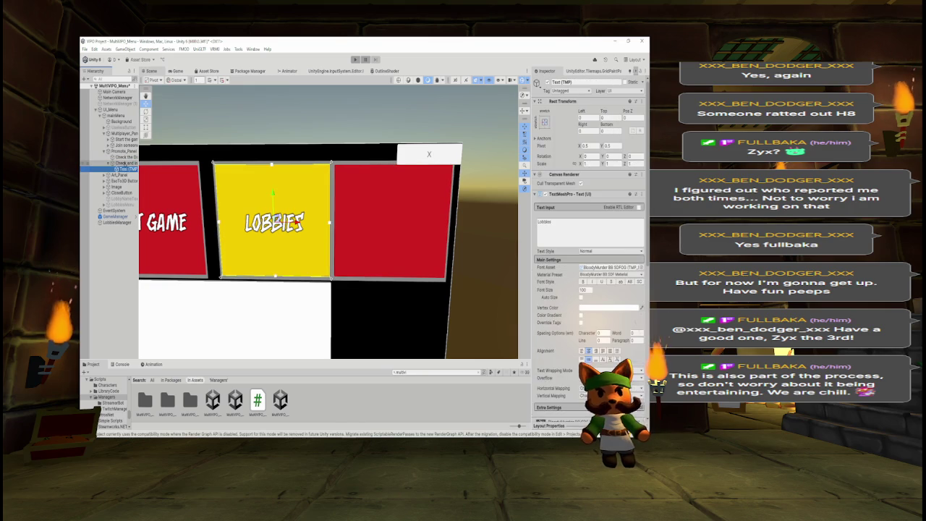
key("Delete")
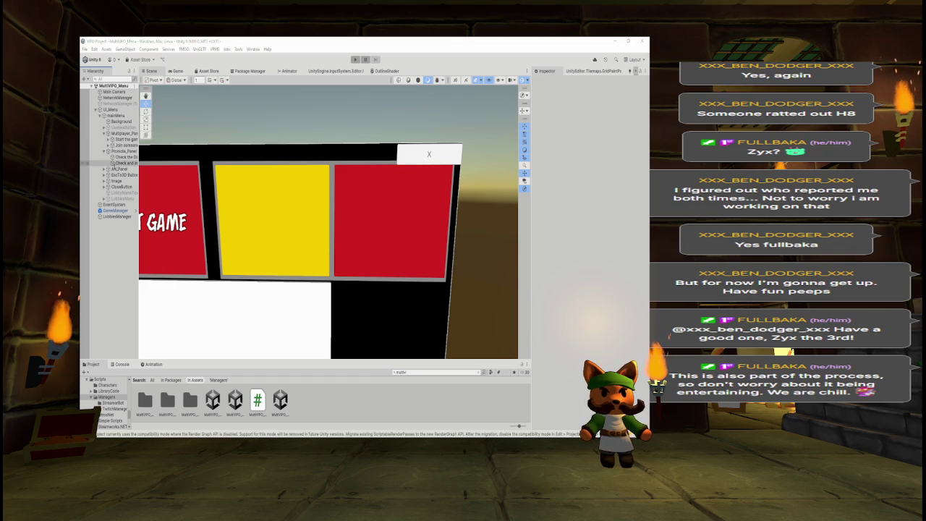
key("alt+Tab")
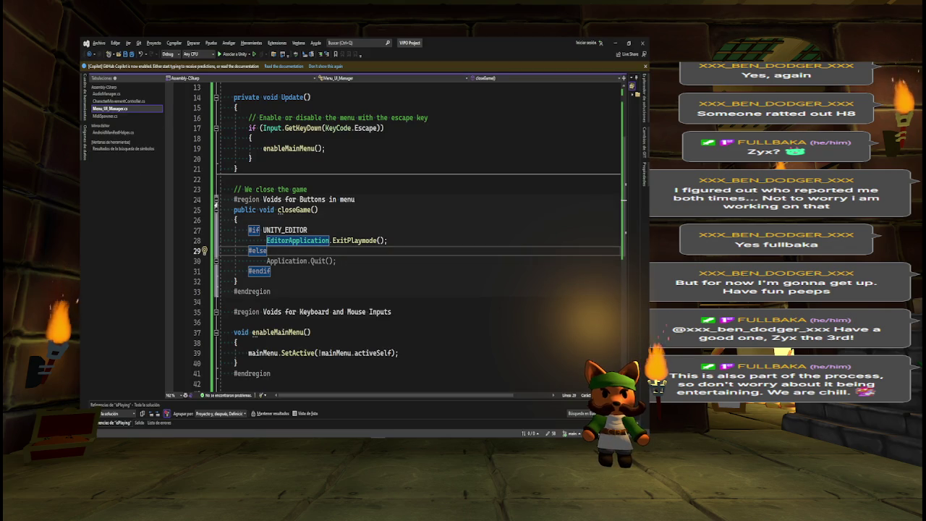
Add an empty public void checkTwitch() method with braces right after closeGame.
left_click(216, 312)
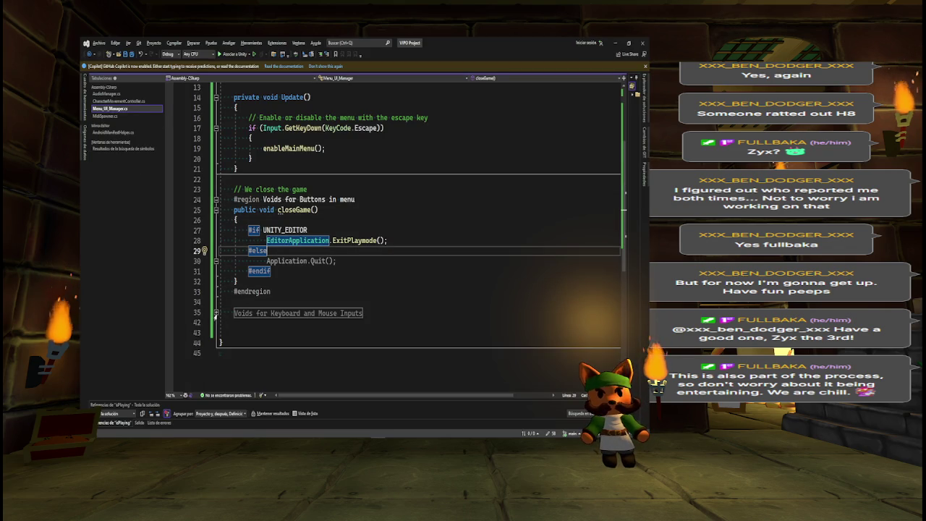
left_click(275, 282)
key("Return")
key("Return")
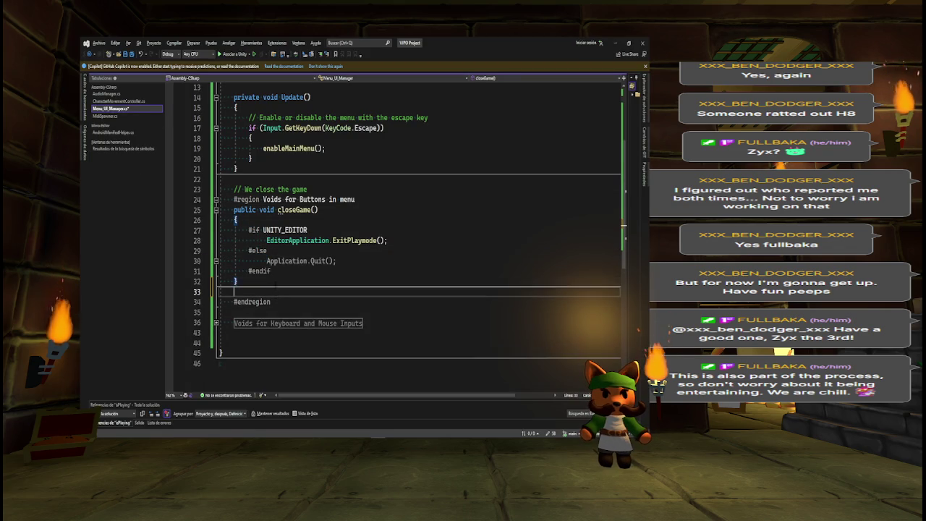
type("publi")
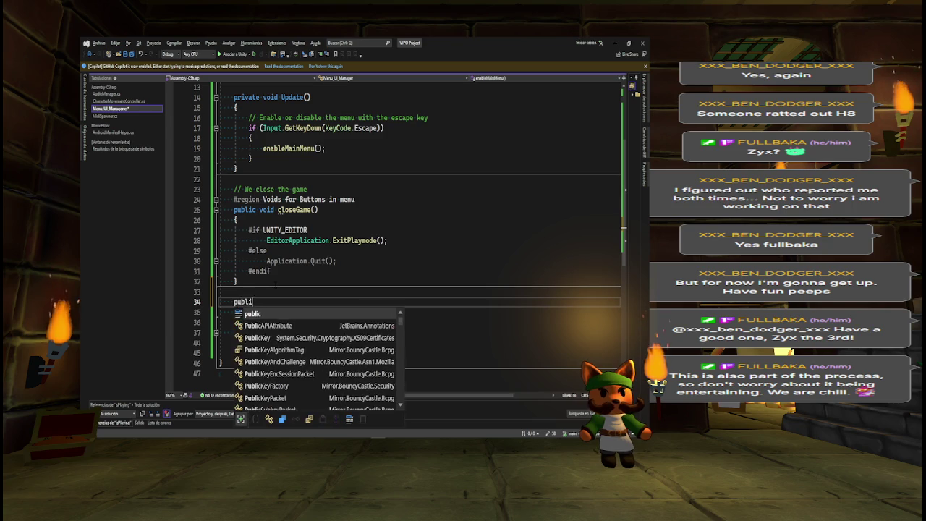
type("c void")
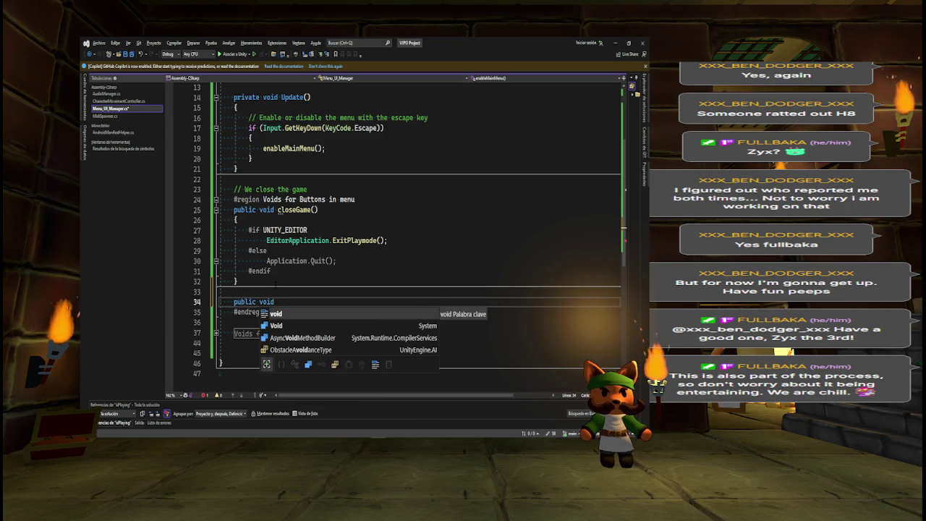
type(" check(")
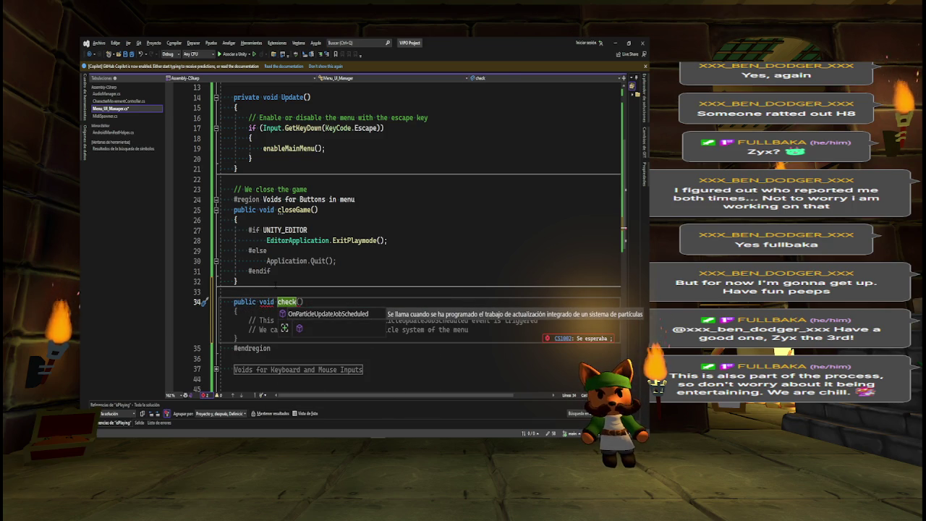
type("Twitch")
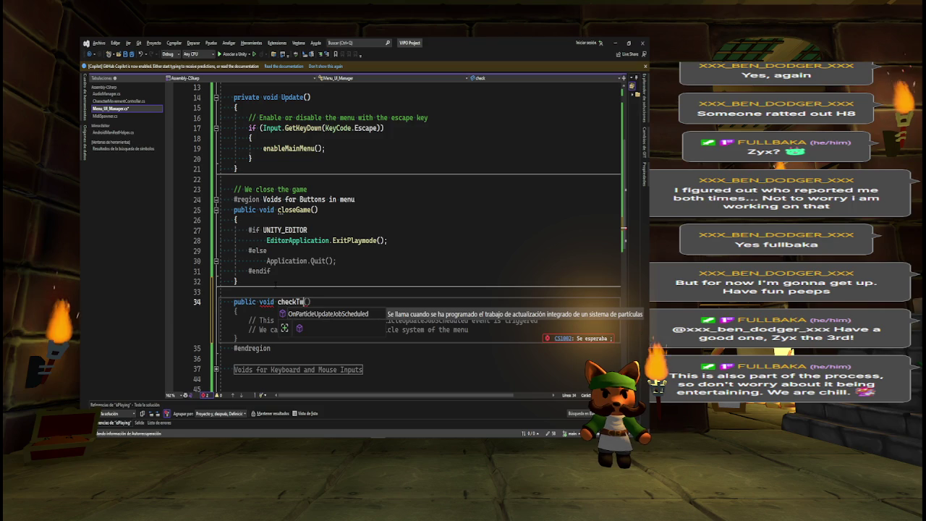
key("End")
key("Return")
type("{")
key("Return")
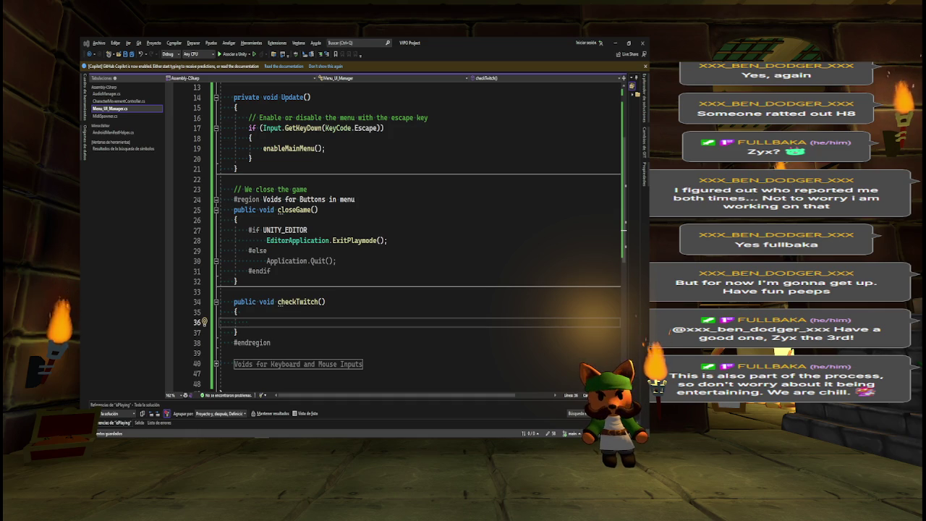
Make checkTwitch() call Application.OpenURL with the streamer's Twitch channel URL.
type("Applicatino.OpenURL(\"https://www.twitch.tv/monkeymusicgame\");")
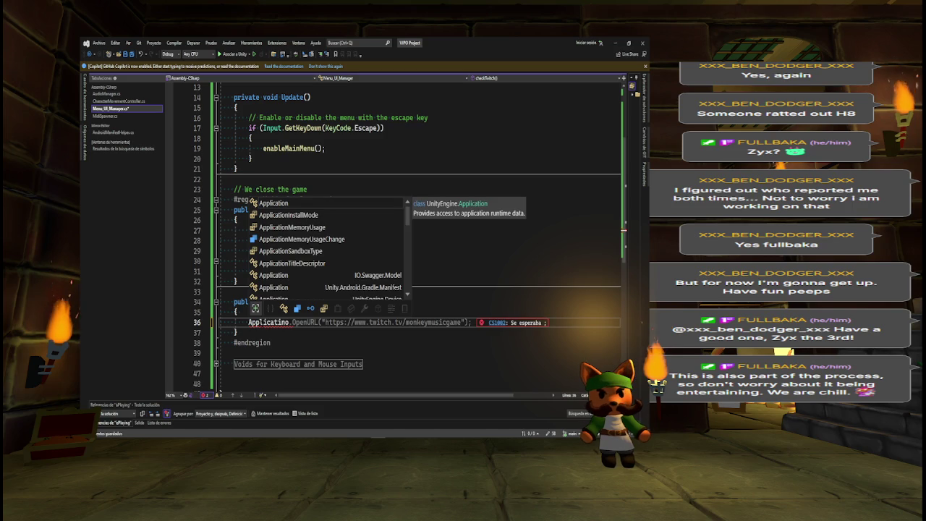
key("BackSpace")
key("BackSpace")
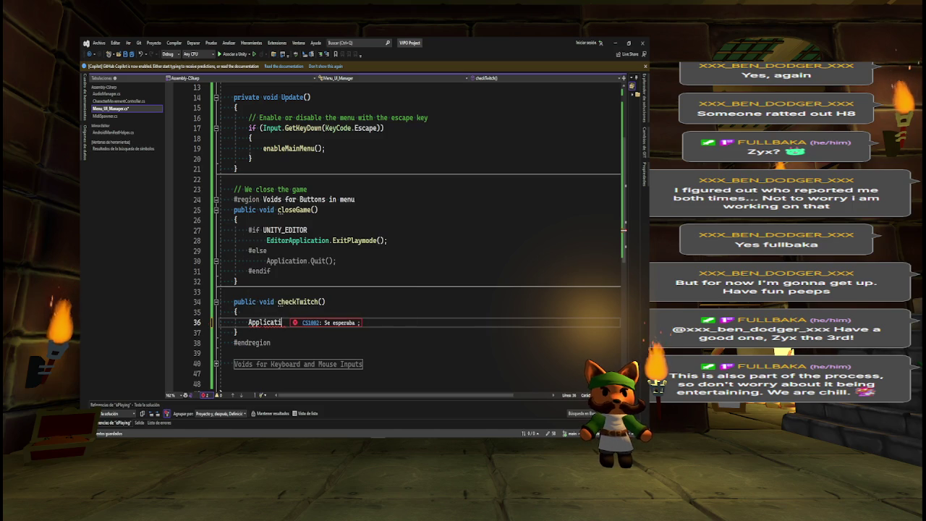
type("on.Op")
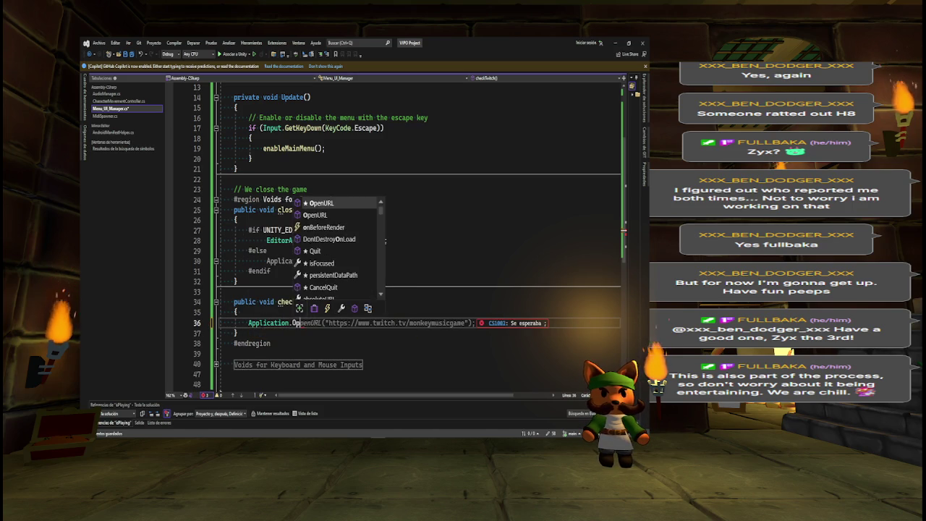
type("enURL")
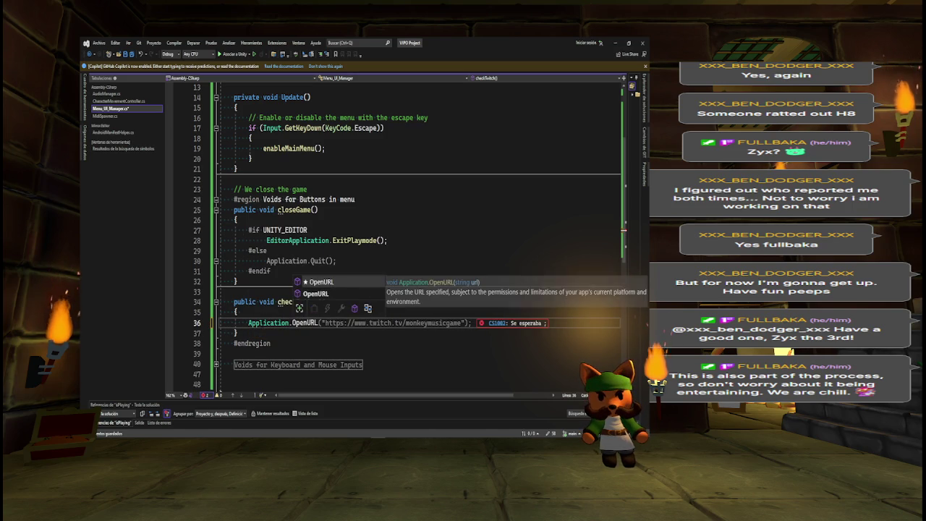
type("(")
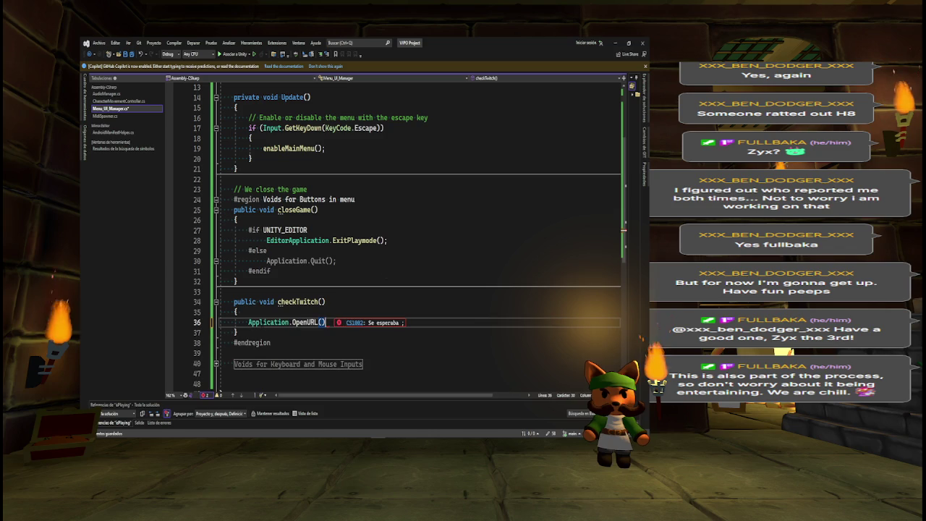
type("\"\")")
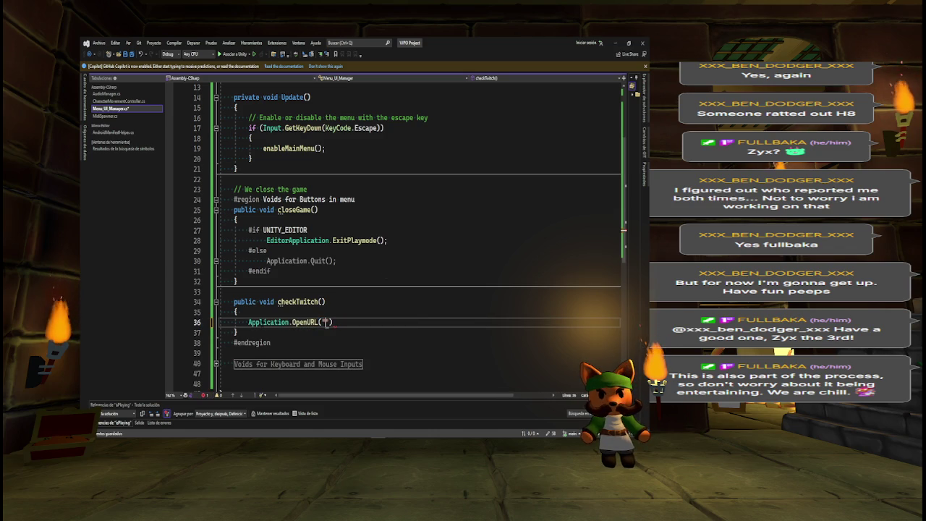
type(";")
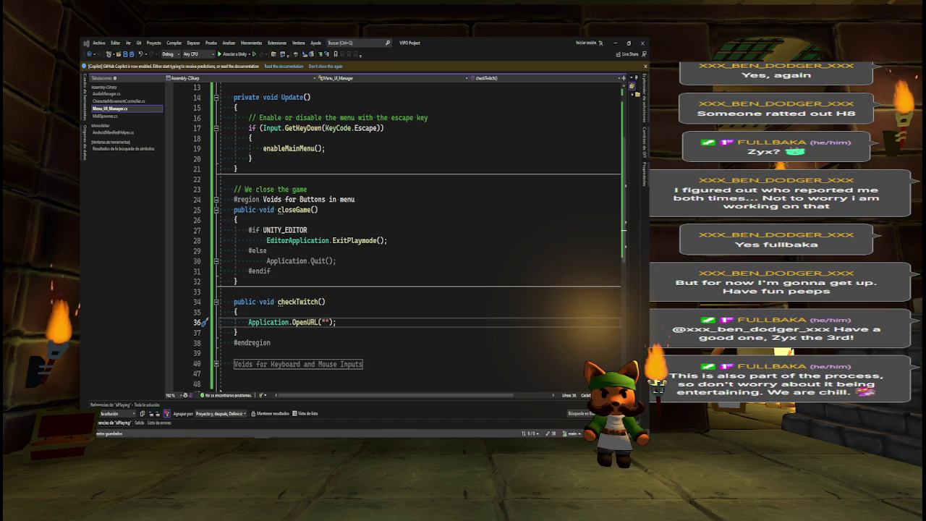
key("Left")
key("Left")
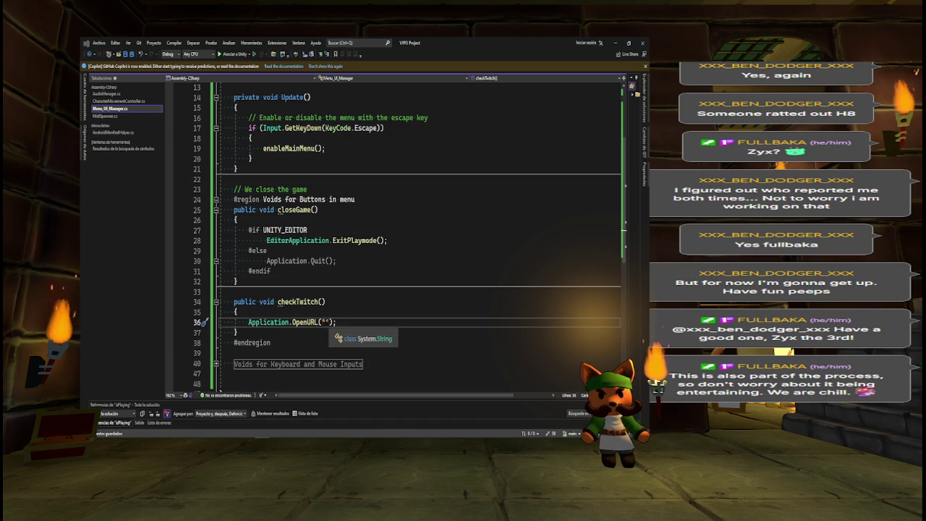
type("https://www.twitch.tv/d_brey")
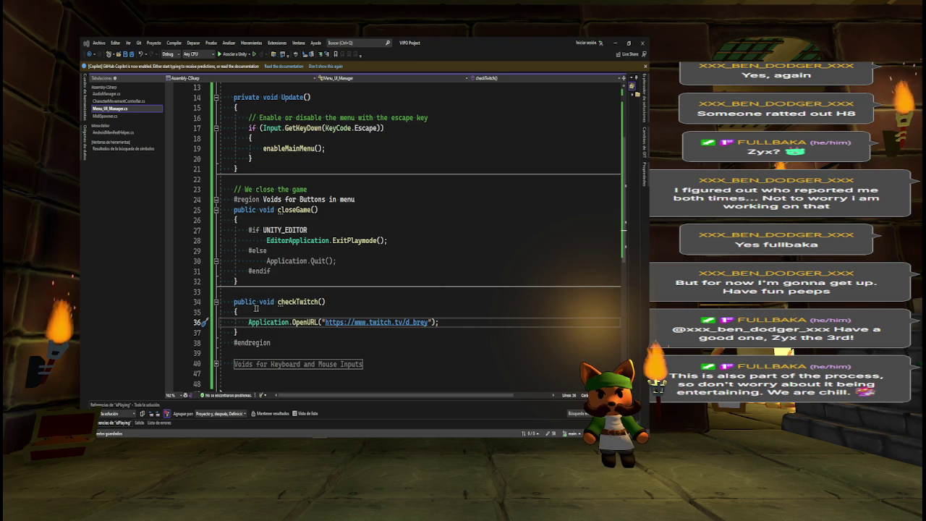
Copy the whole checkTwitch() method and paste a duplicate directly below it.
left_click_drag(240, 332, 234, 312)
key("shift+Up")
key("ctrl+c")
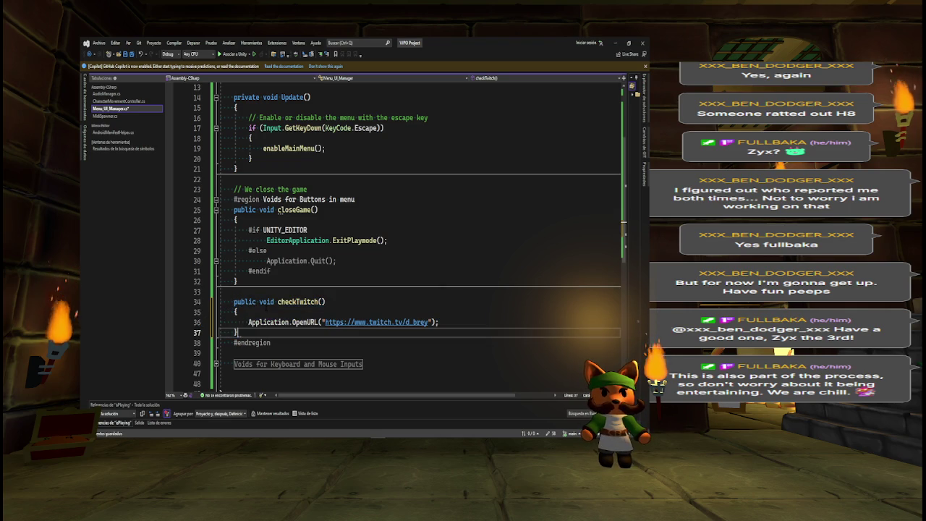
key("Down")
key("Down")
key("End")
key("Return")
key("Return")
key("ctrl+v")
double_click(297, 353)
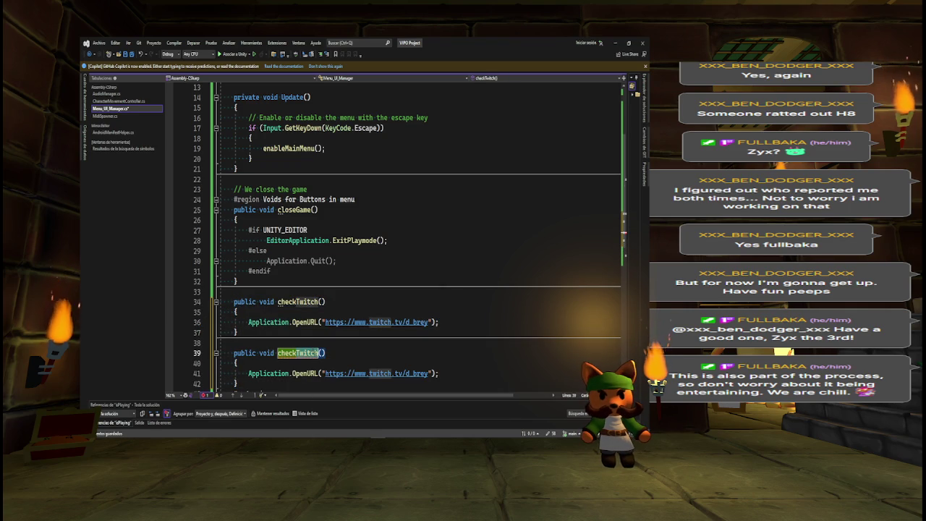
Rename the copied method to checkDiscord and replace its Twitch URL with the Discord invite link.
type("checkDiscord")
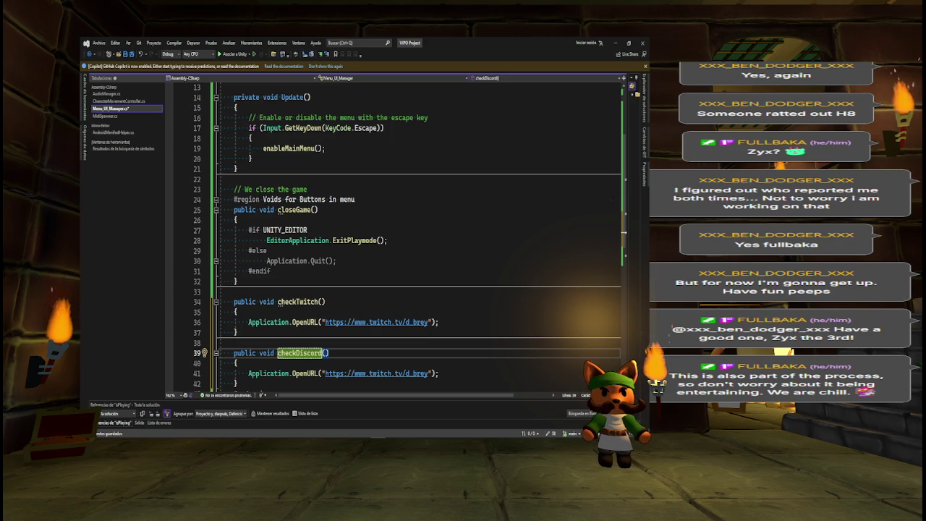
scroll(420, 239, "down", 2)
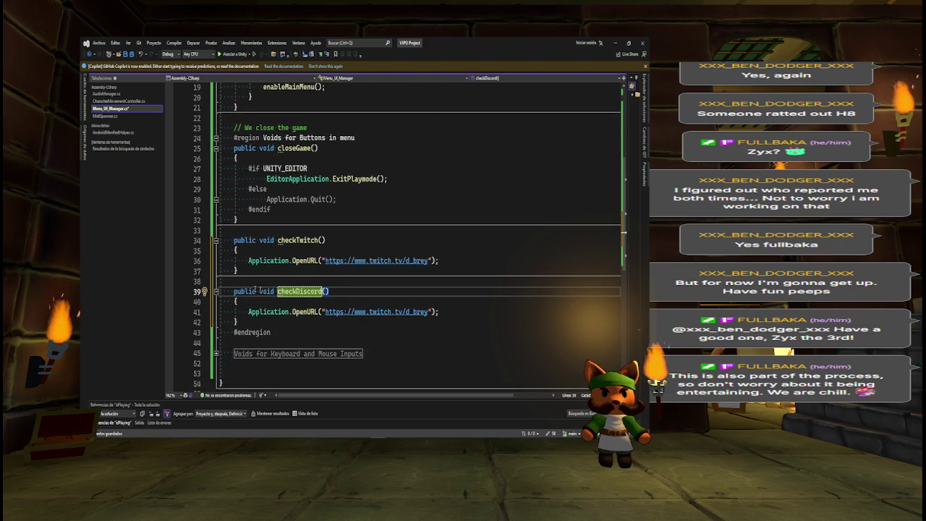
left_click_drag(326, 312, 429, 312)
key("BackSpace")
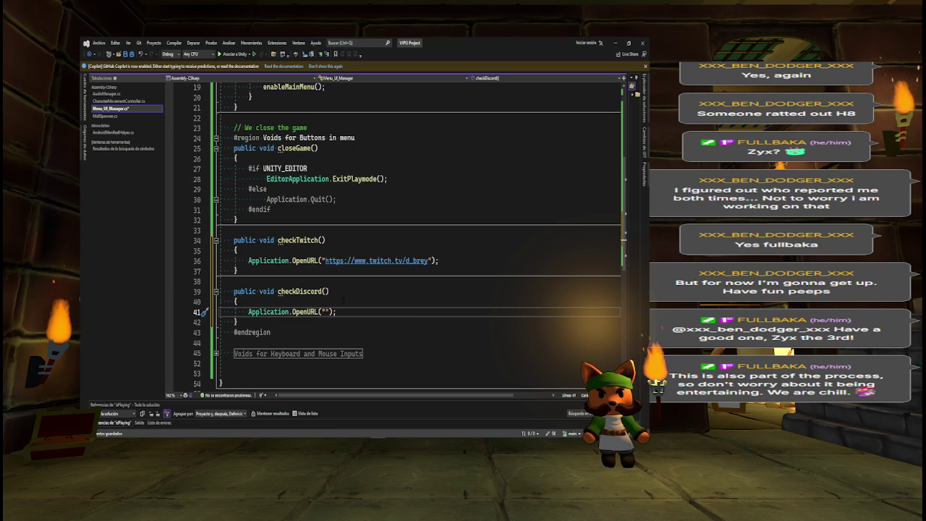
key("ctrl+v")
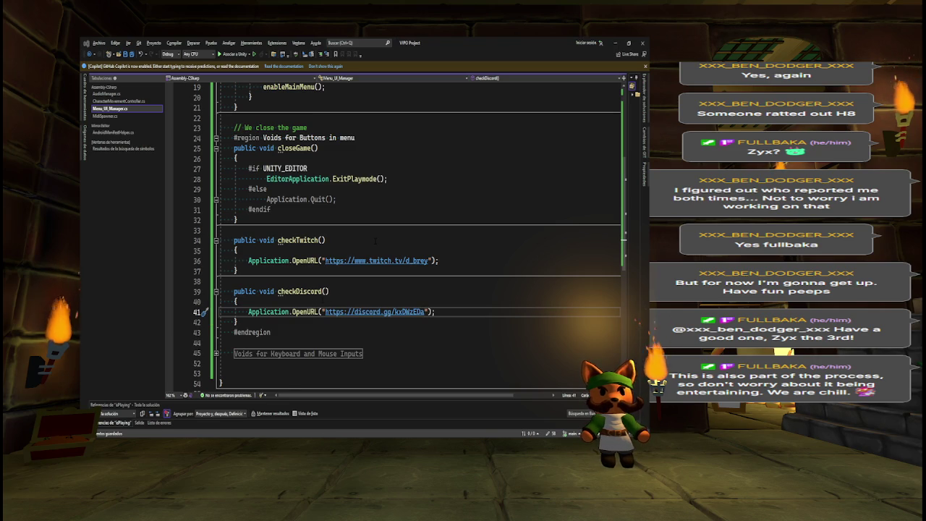
key("alt+Tab")
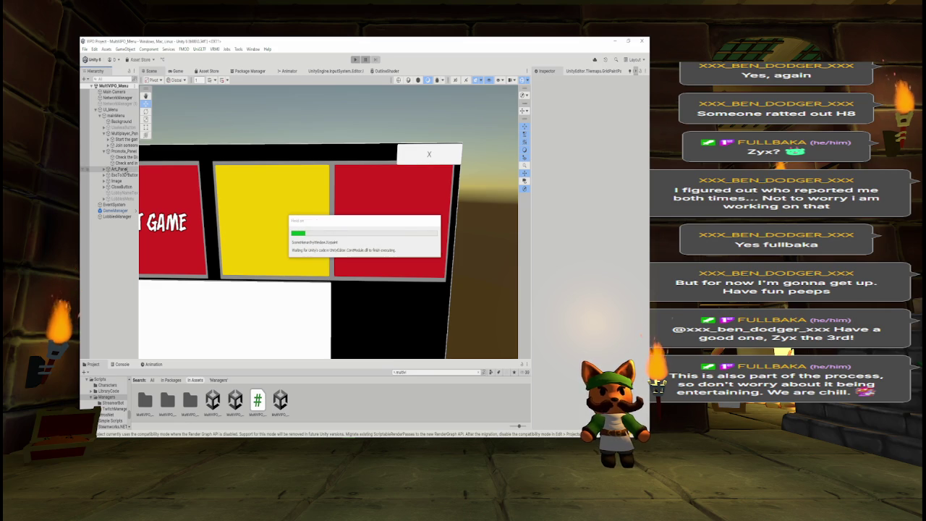
Set UI_Menu as the Check the Discord! button's On Click target and choose its method.
mouse_move(335, 230)
left_mouse_down()
mouse_move(269, 253)
mouse_move(348, 206)
left_mouse_up()
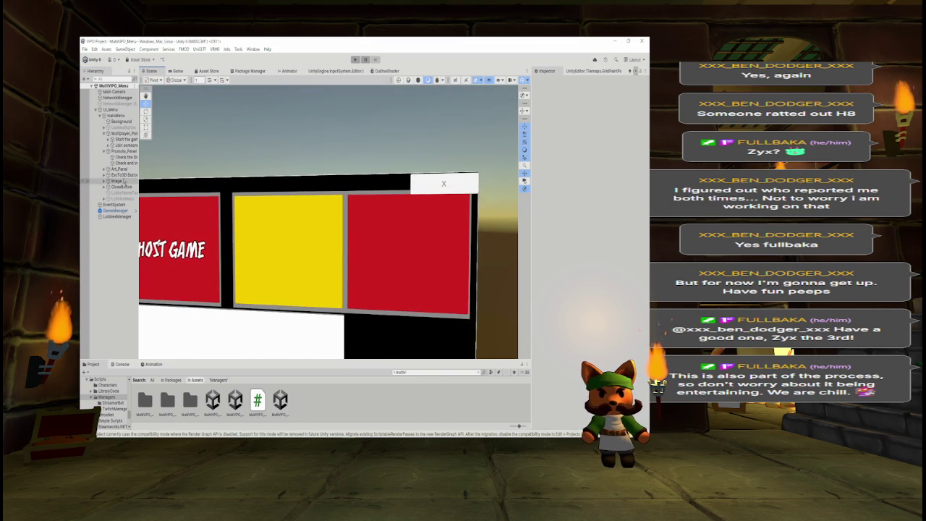
left_click(123, 158)
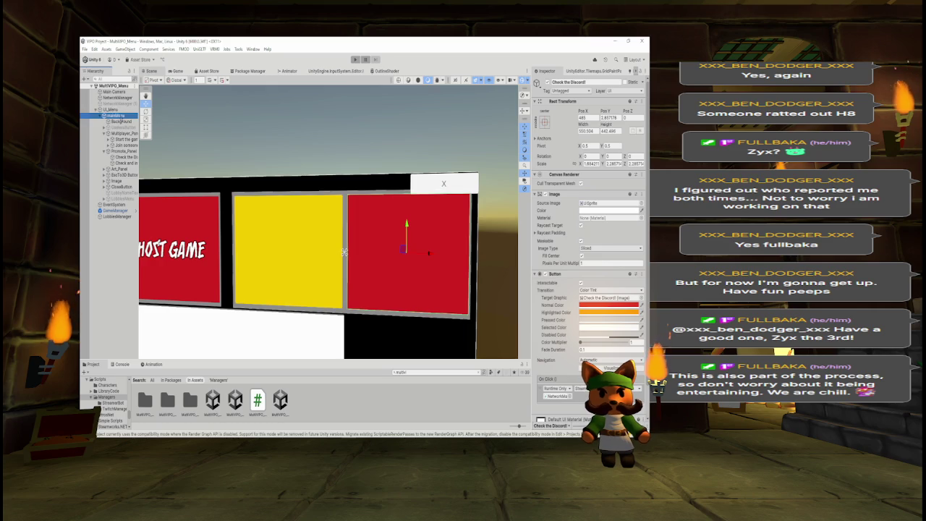
left_click(118, 116)
key("ctrl+z")
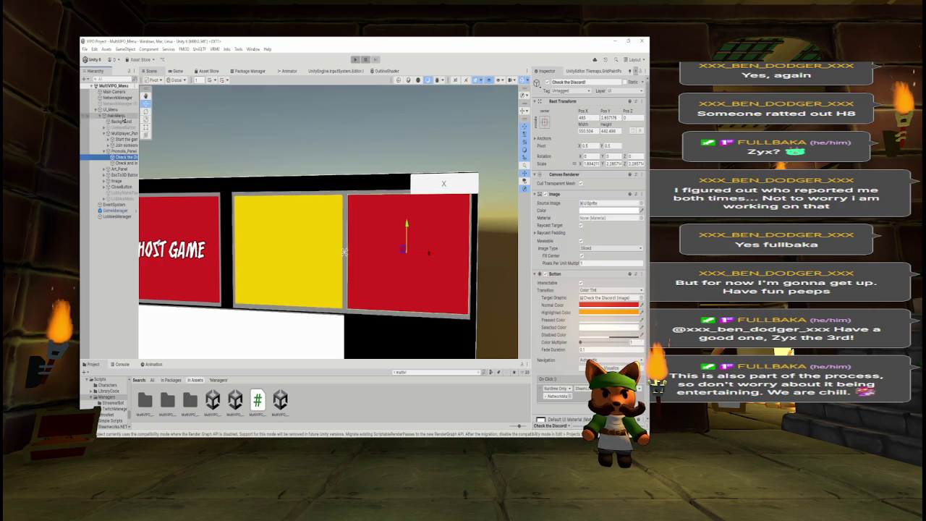
left_click_drag(558, 400, 558, 398)
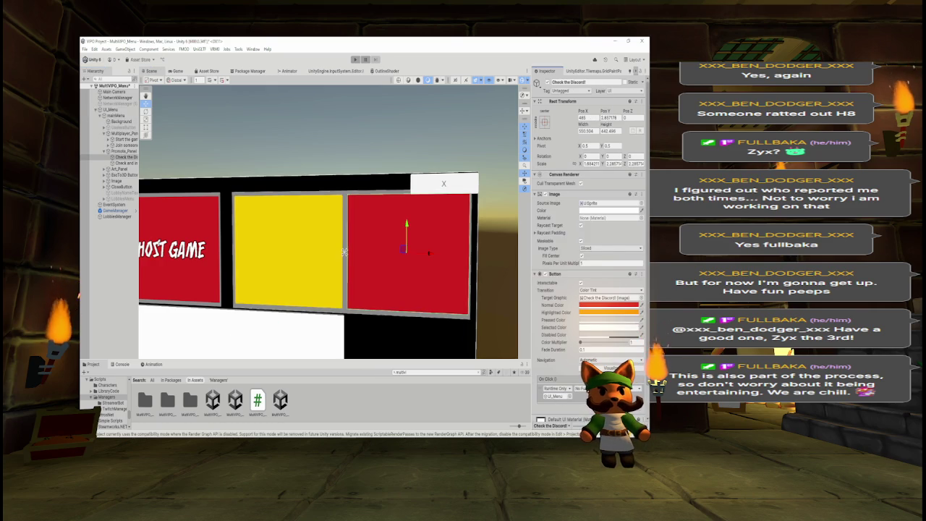
mouse_move(588, 386)
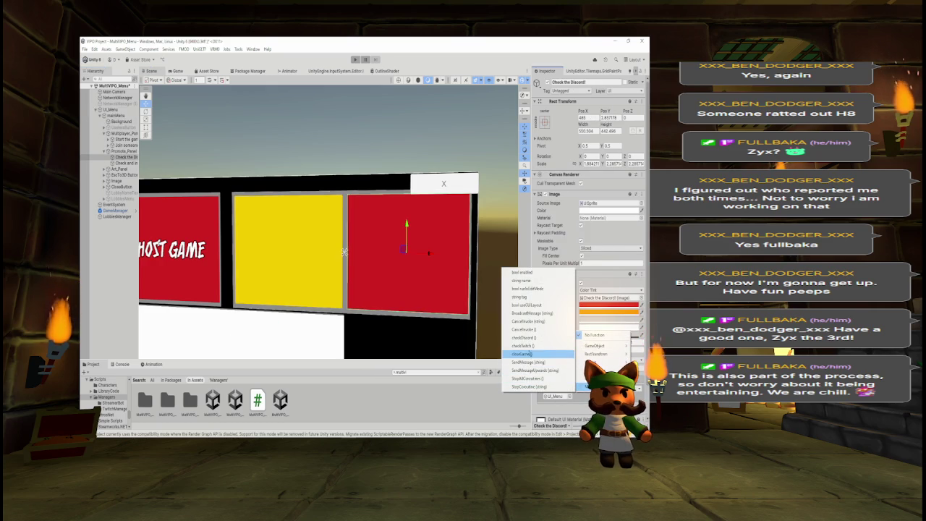
left_click(533, 346)
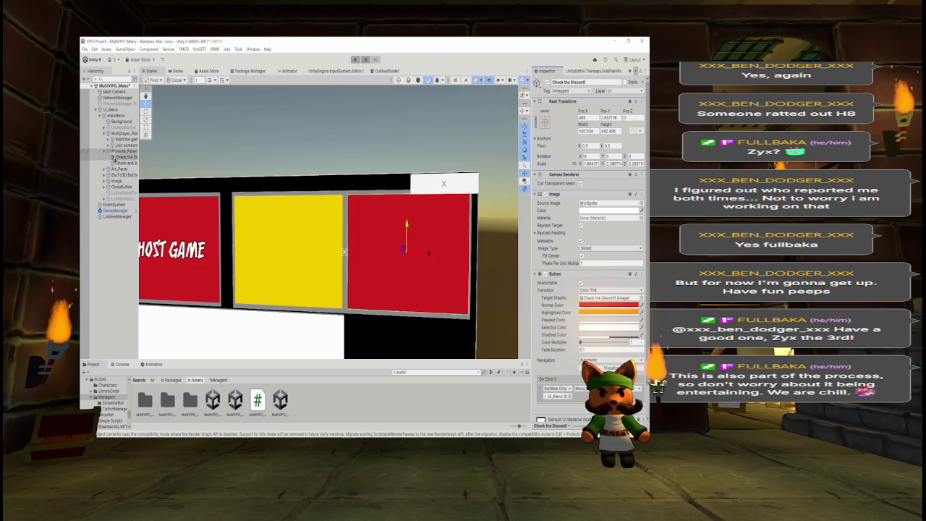
Make the Twitch button's On Click call UI_Menu's checkTwitch(), then show the Game view.
left_click(125, 163)
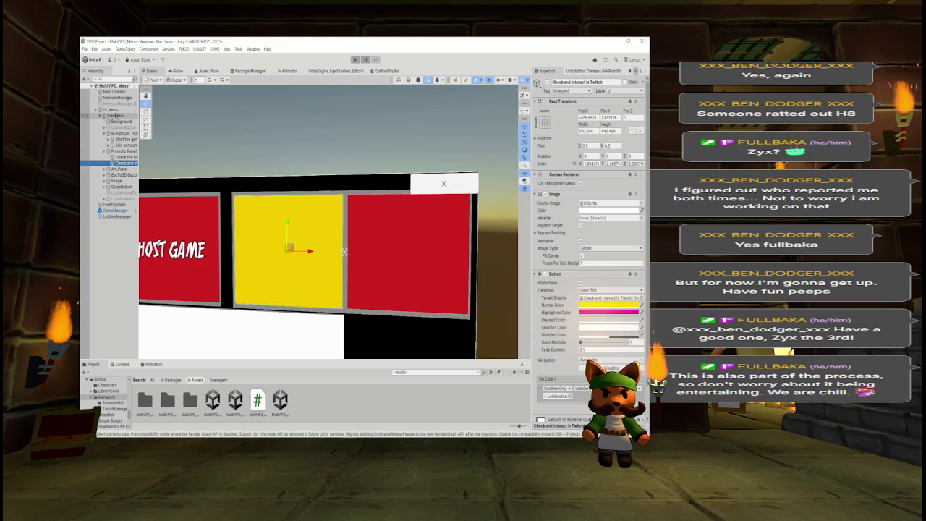
left_click(555, 397)
left_click_drag(556, 398, 556, 398)
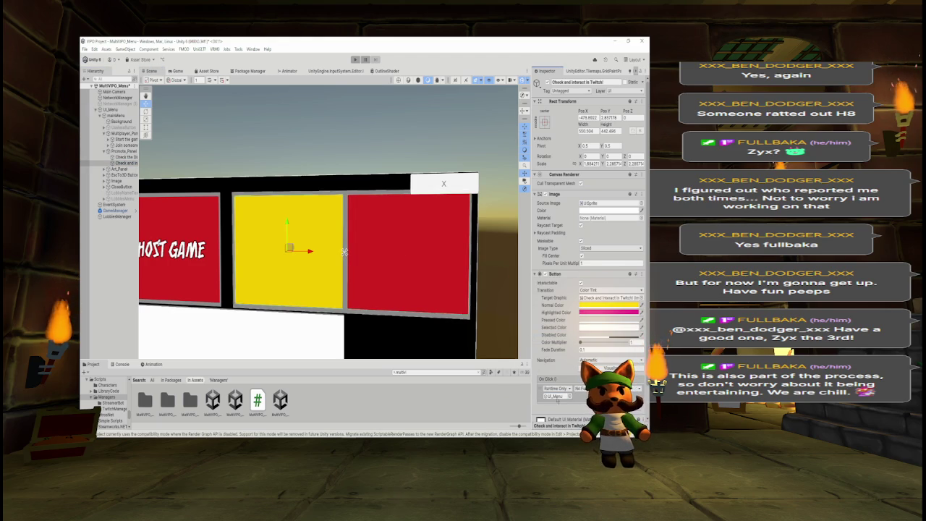
mouse_move(594, 383)
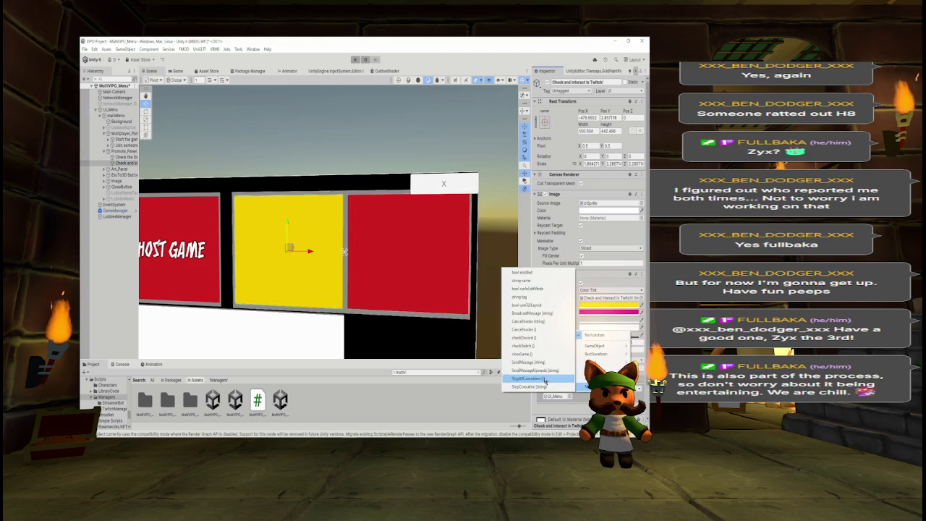
left_click(534, 346)
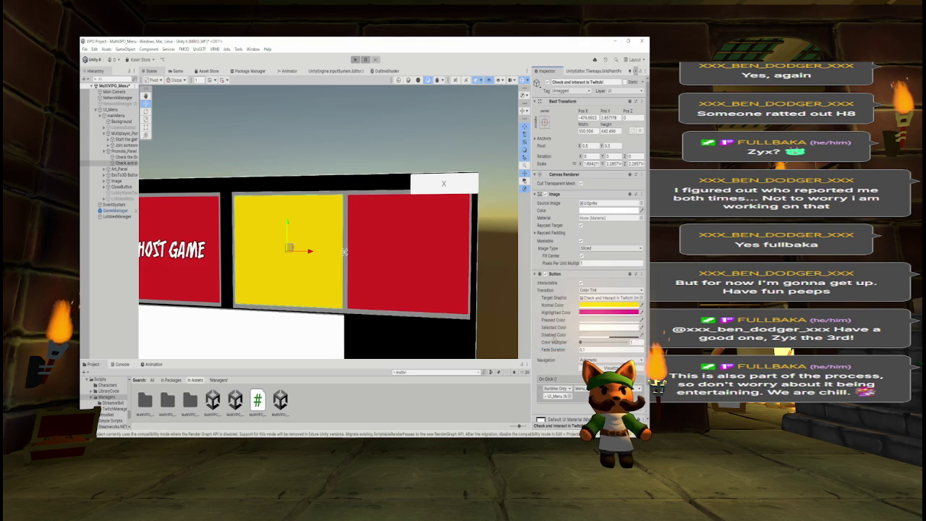
left_click(177, 71)
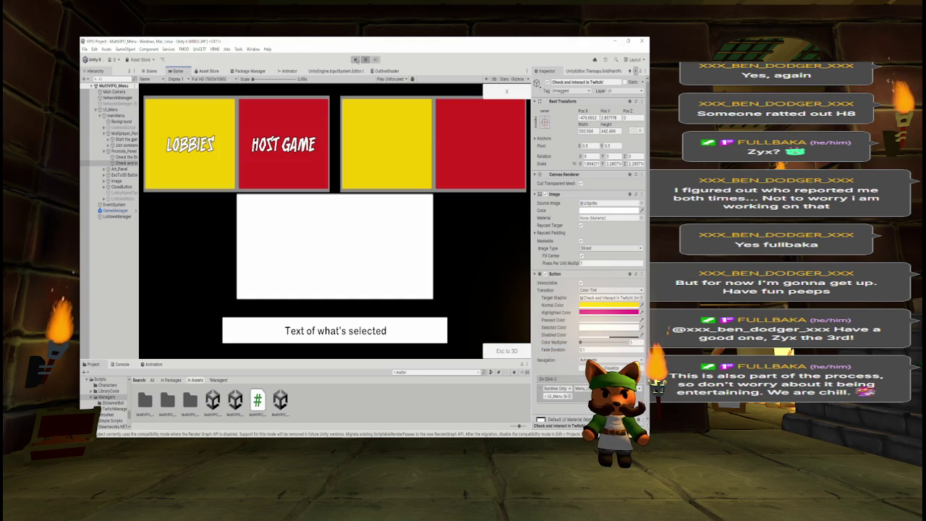
left_click(356, 59)
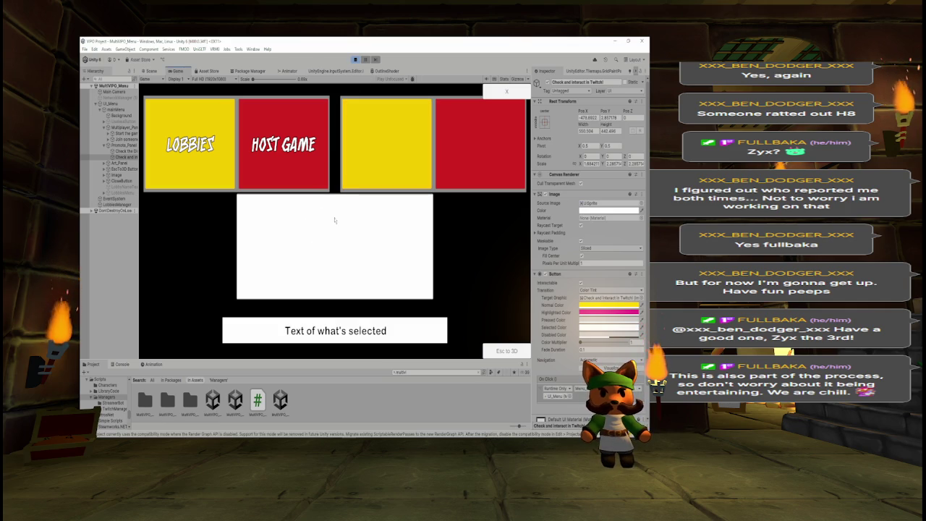
left_click(392, 158)
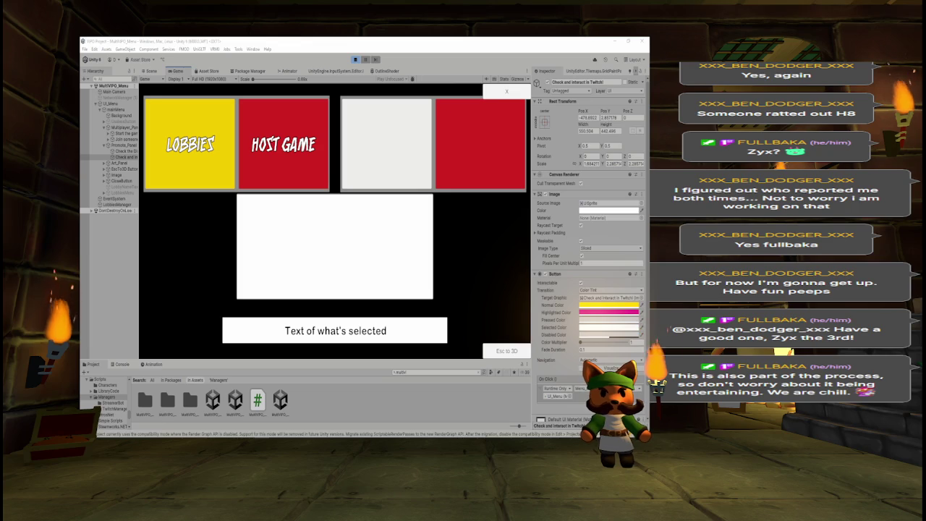
left_click(427, 203)
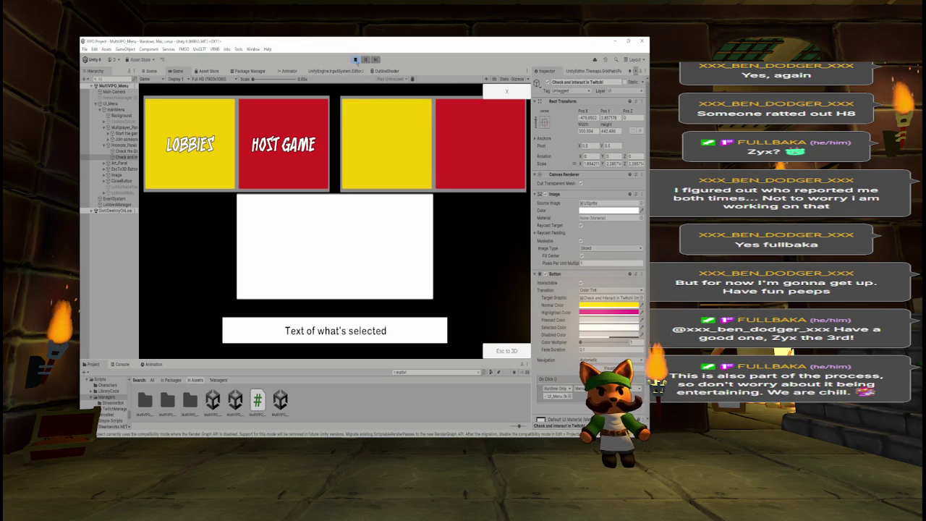
left_click(355, 59)
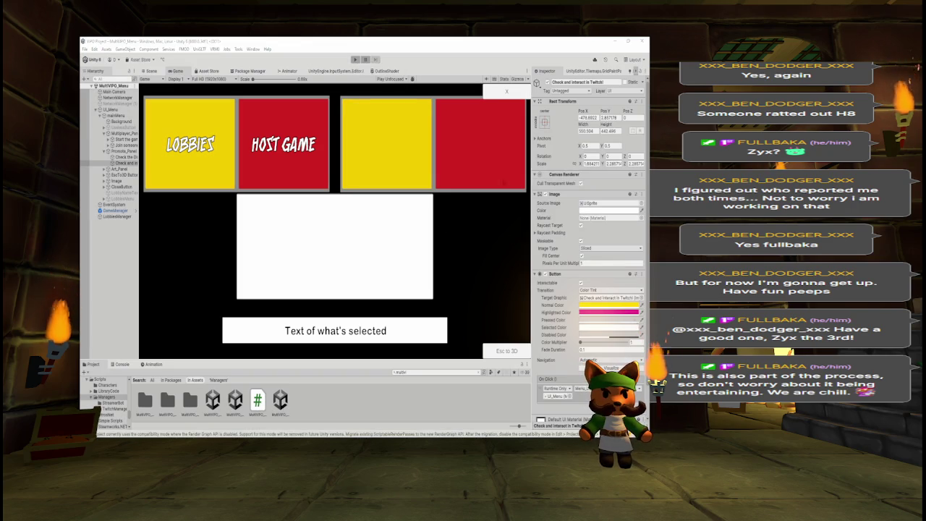
key("alt+Tab")
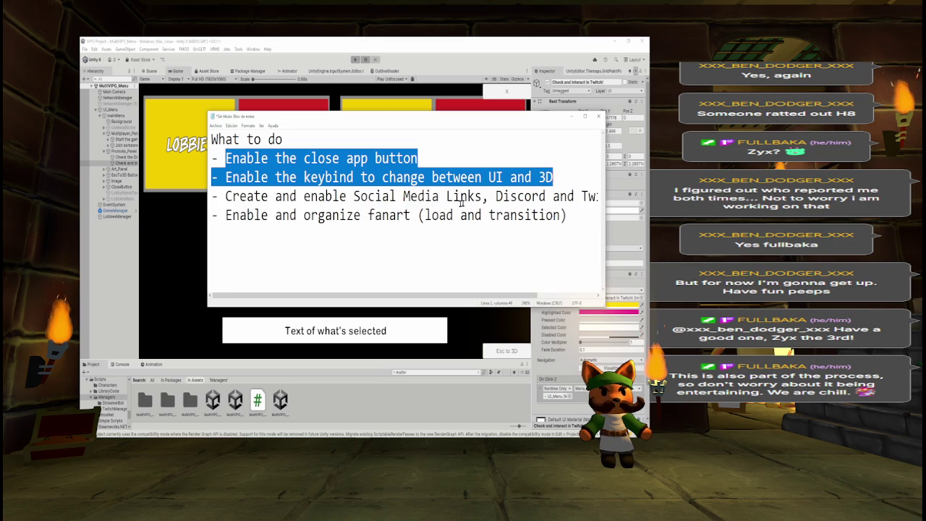
left_click(467, 197, "shift")
key("shift+End")
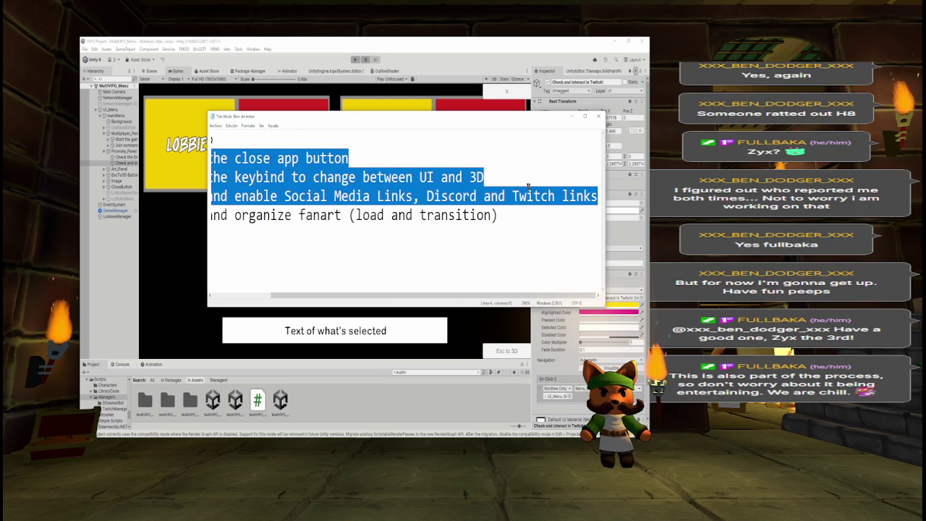
left_click(463, 41)
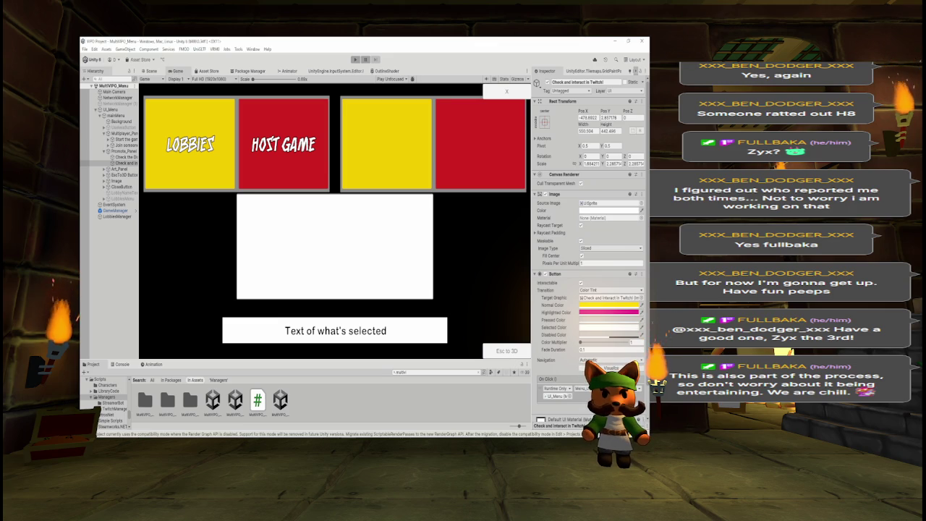
Open the MultiVPO_Game scene and frame the Escudo shield with scene gizmos hidden.
left_click(434, 372)
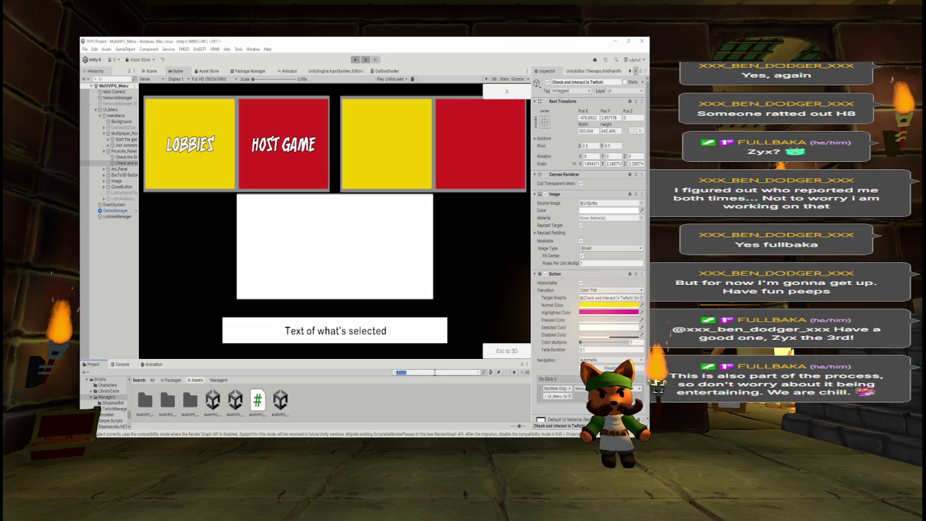
left_click(212, 397)
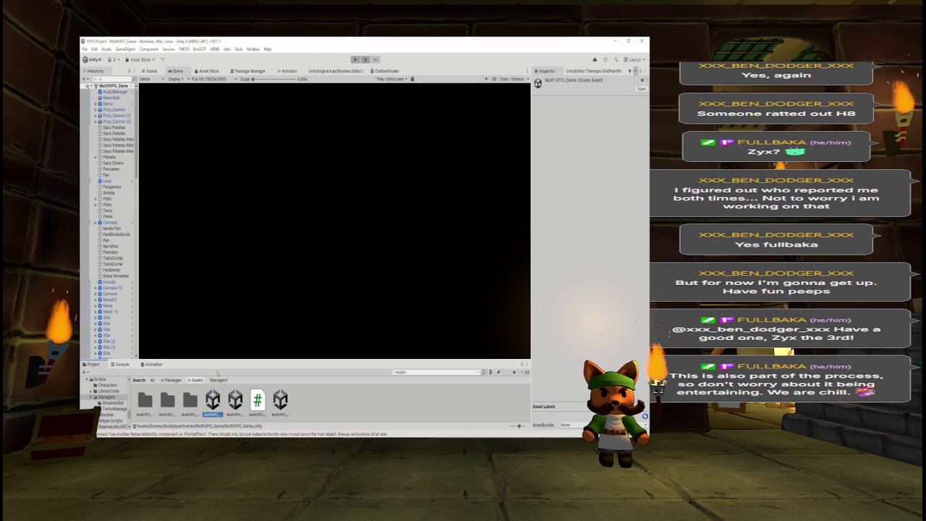
left_click(151, 71)
scroll(291, 254, "up", 5)
double_click(109, 281)
mouse_move(379, 267)
left_mouse_down()
mouse_move(367, 214)
mouse_move(376, 181)
left_mouse_up()
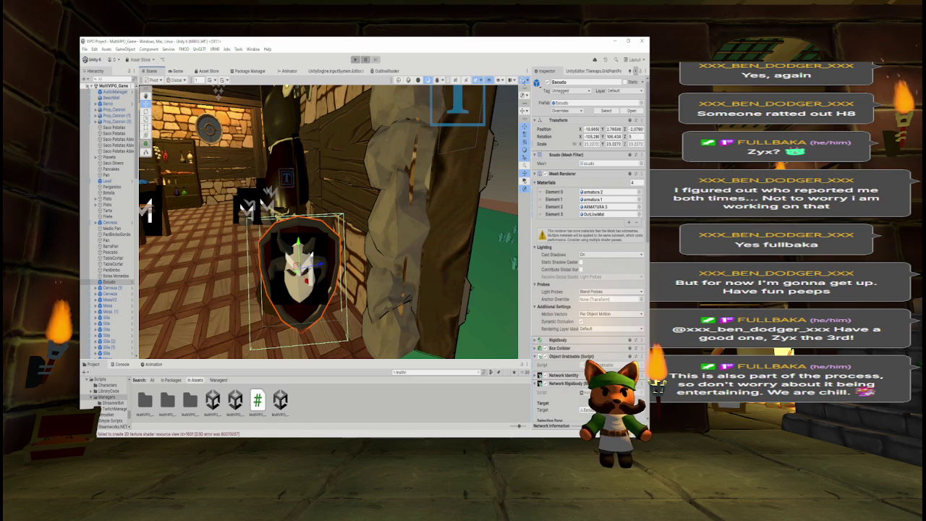
left_click(515, 80)
Enlarge the Scene view panel and navigate through the tavern toward the wooden wall.
left_click_drag(392, 359, 392, 407)
left_click_drag(530, 314, 588, 314)
left_click_drag(147, 282, 108, 282)
left_click_drag(237, 264, 314, 275)
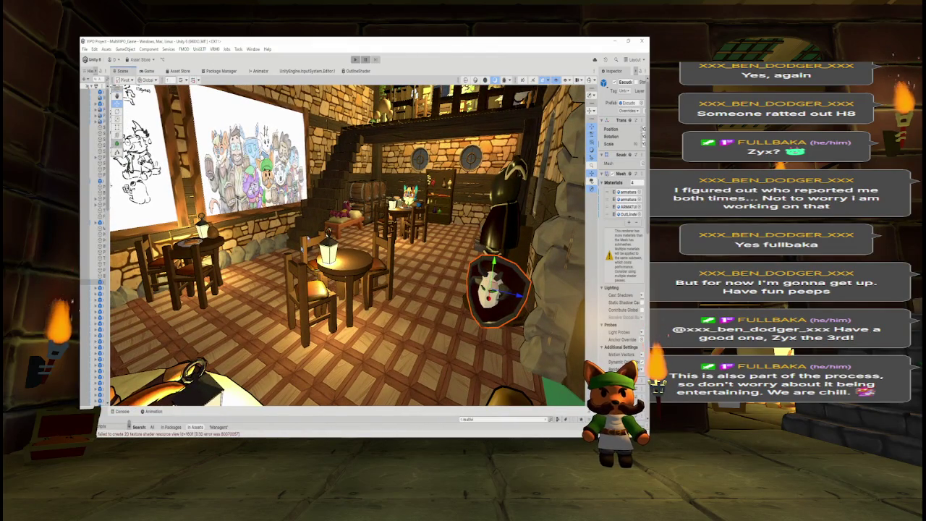
mouse_move(480, 287)
left_mouse_down()
mouse_move(548, 265)
mouse_move(469, 114)
mouse_move(294, 276)
mouse_move(482, 220)
left_mouse_up()
left_click(469, 114)
key("a")
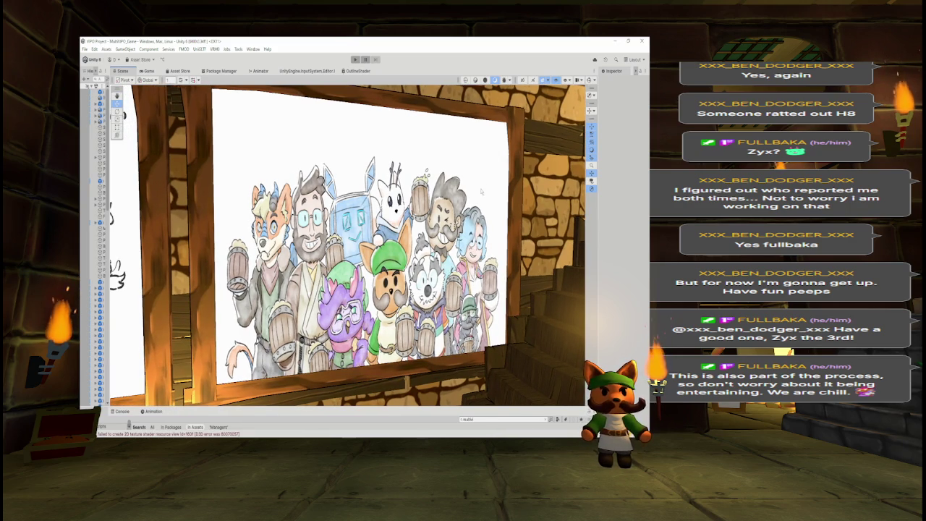
Turn the Scene view onto the framed group picture on the tavern wall.
mouse_move(532, 253)
left_mouse_down()
mouse_move(540, 226)
mouse_move(279, 131)
left_mouse_up()
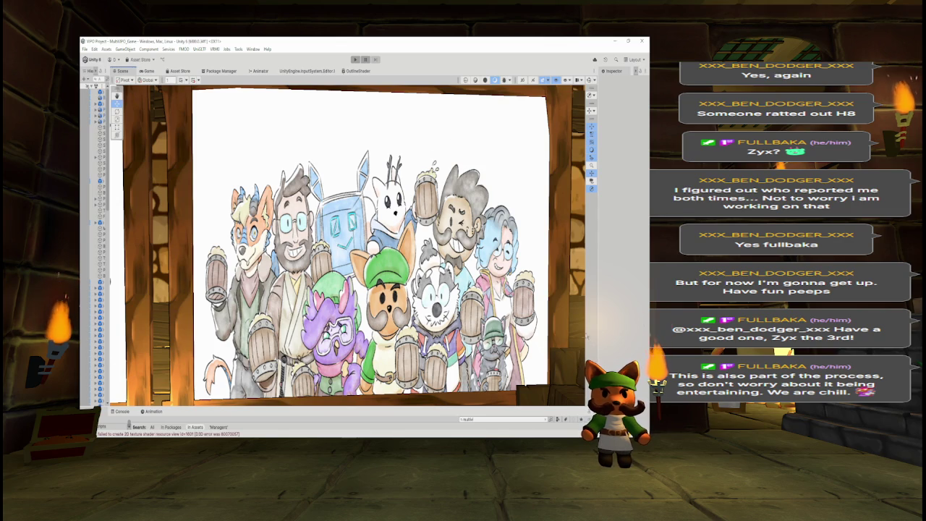
scroll(572, 327, "down", 3)
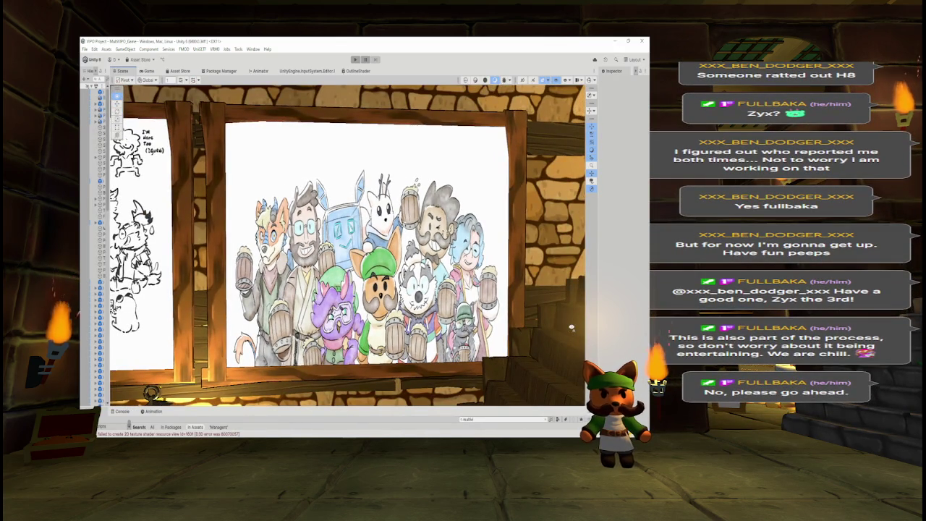
scroll(572, 327, "up", 3)
scroll(572, 327, "up", 3)
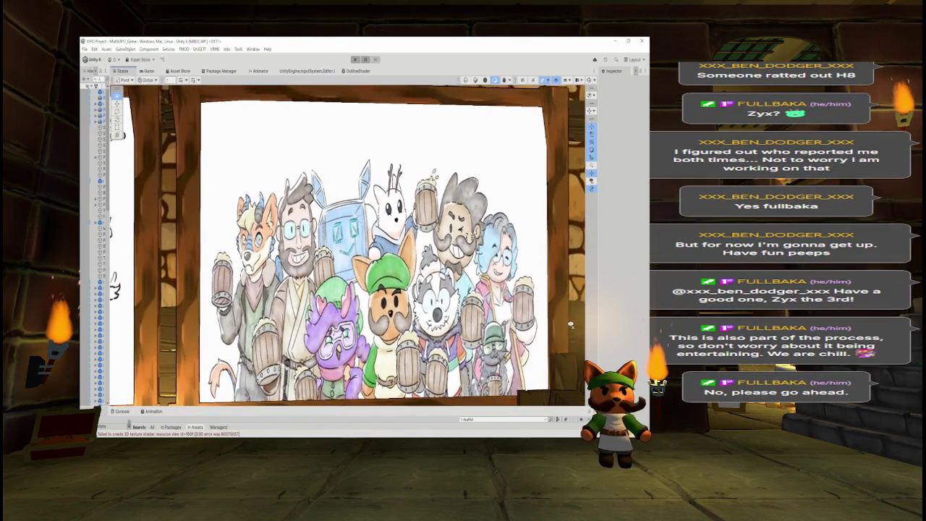
Enlarge the Project panel and open the MultiVIPO_Menu scene asset.
mouse_move(433, 407)
left_mouse_down()
mouse_move(463, 369)
mouse_move(485, 313)
mouse_move(463, 400)
left_mouse_up()
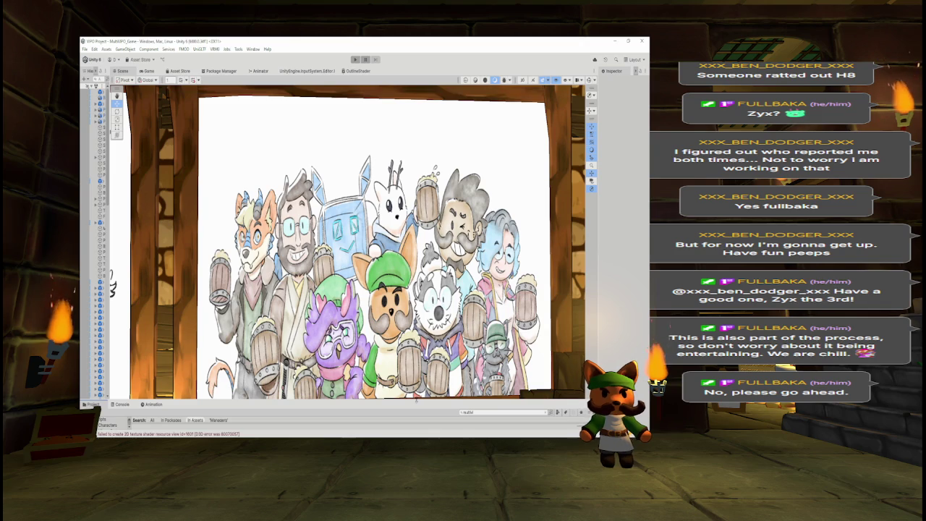
left_click(481, 412)
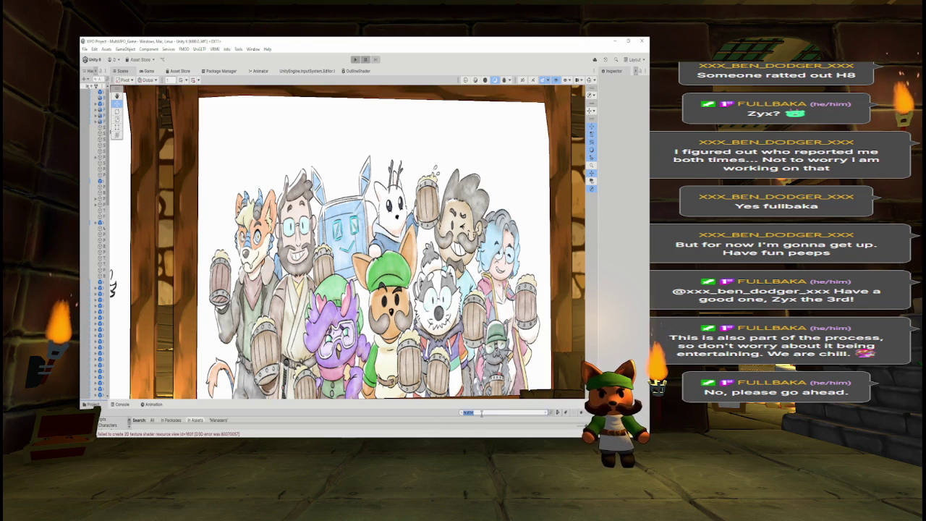
left_click_drag(482, 401, 482, 318)
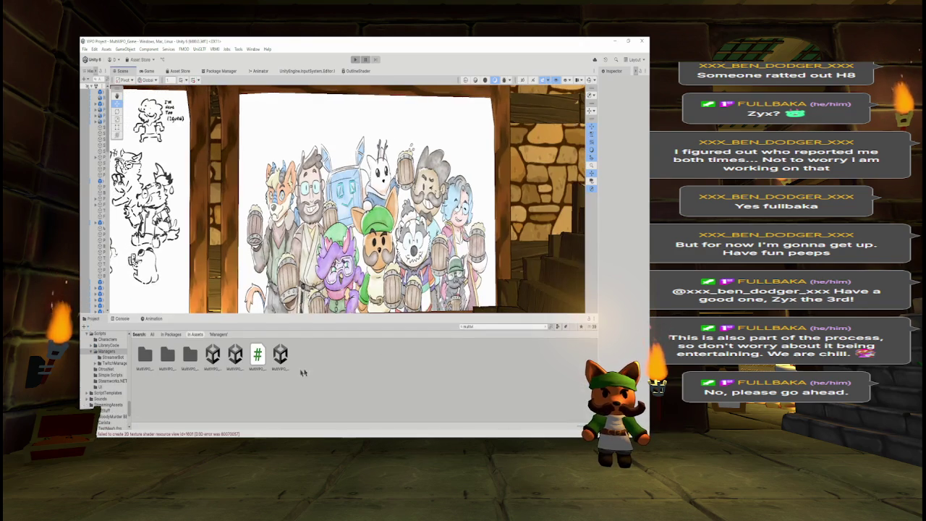
double_click(281, 354)
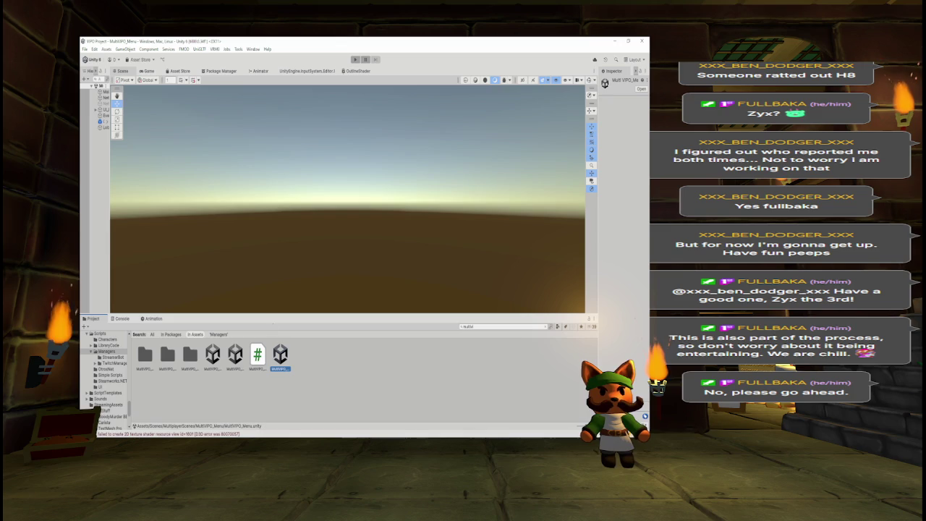
Switch to the Game view and enter Play mode on the menu scene.
left_click(149, 71)
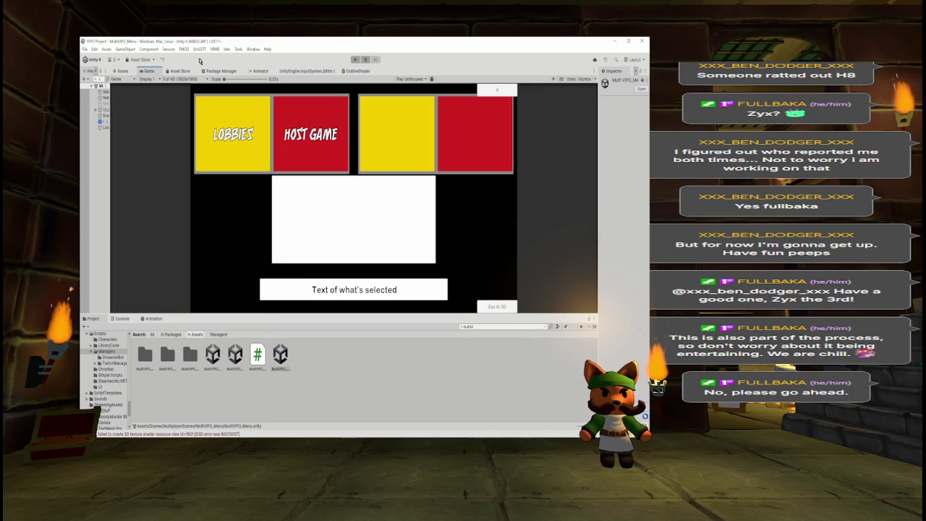
left_click(355, 59)
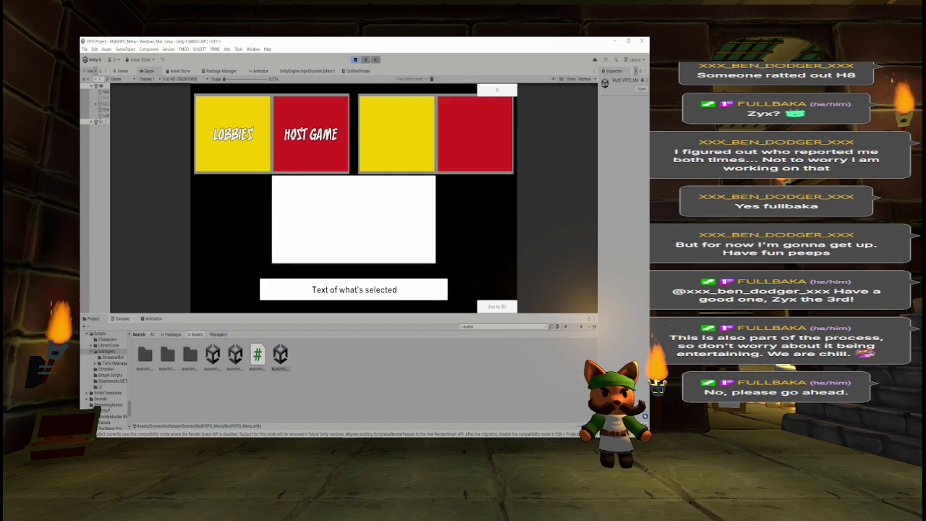
Exit Play mode to return to editing the menu scene.
left_click(354, 59)
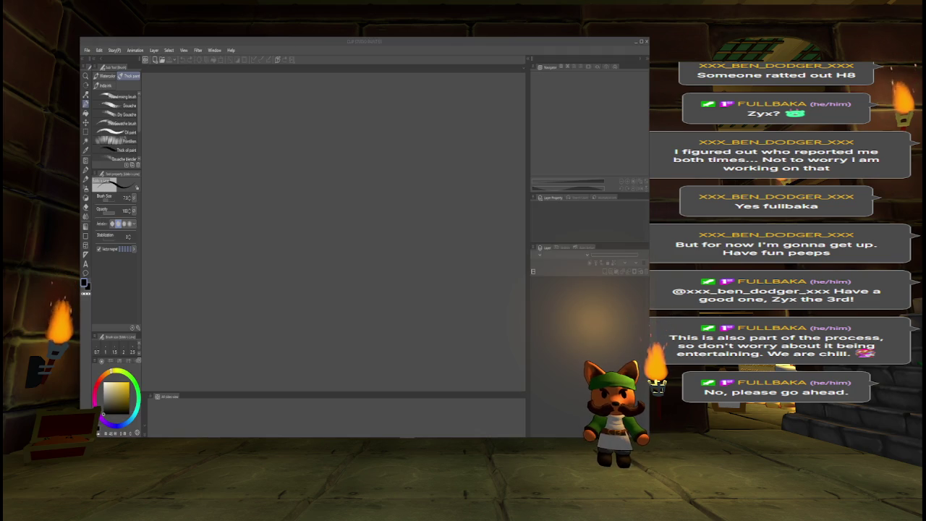
Create a new 1920×1080 illustration canvas through File > New.
left_click(87, 50)
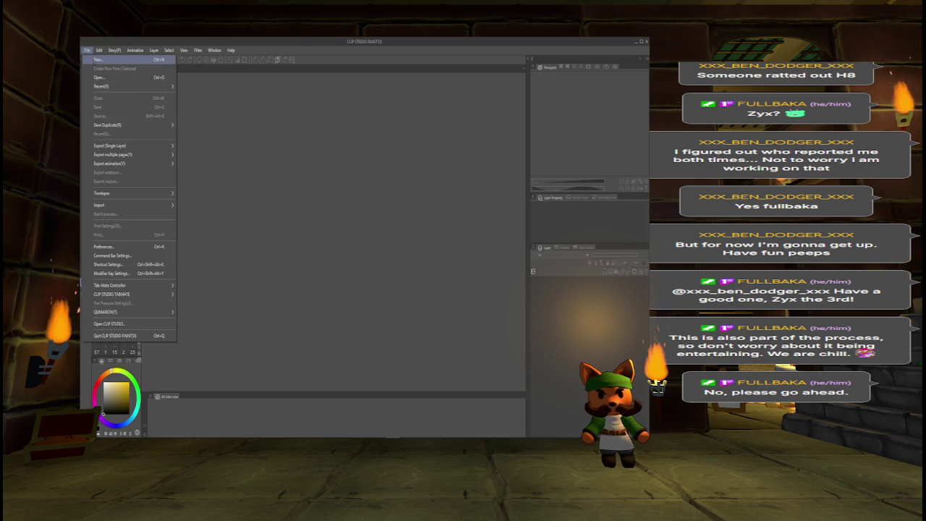
left_click(97, 59)
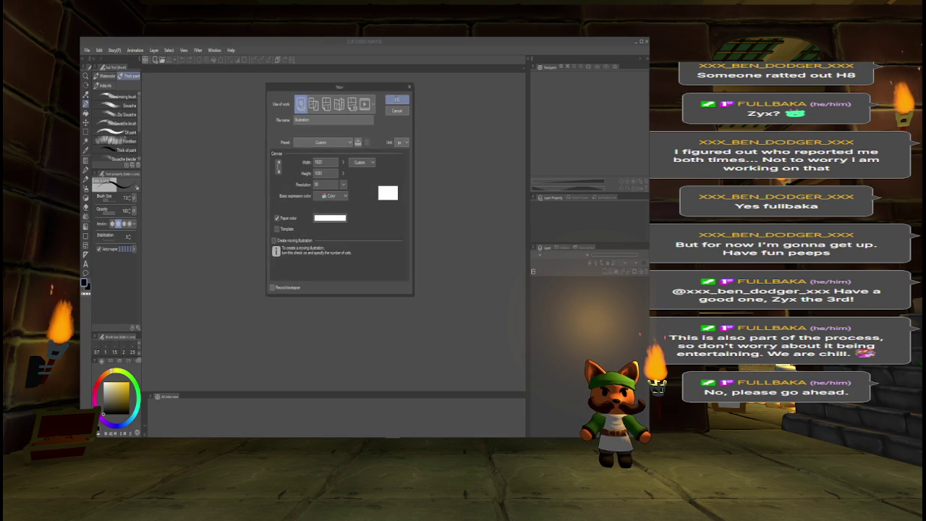
left_click(398, 99)
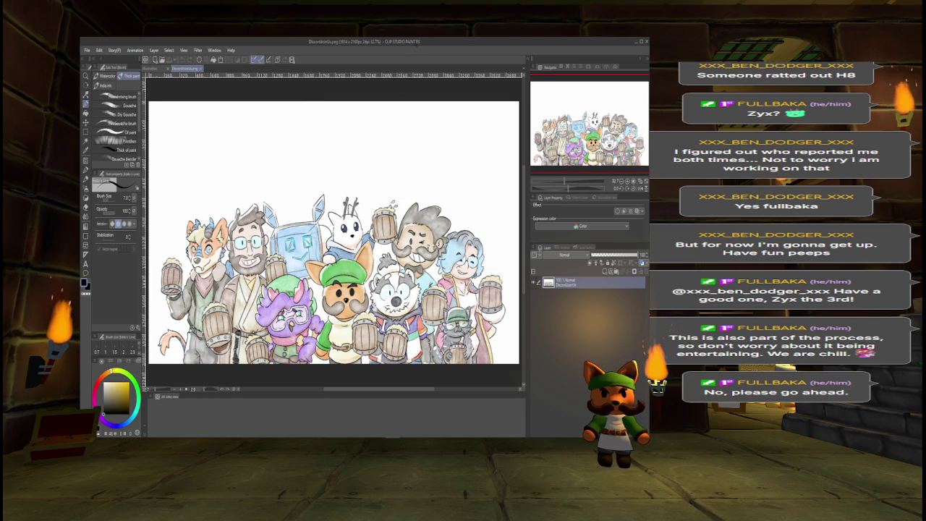
left_click(157, 68)
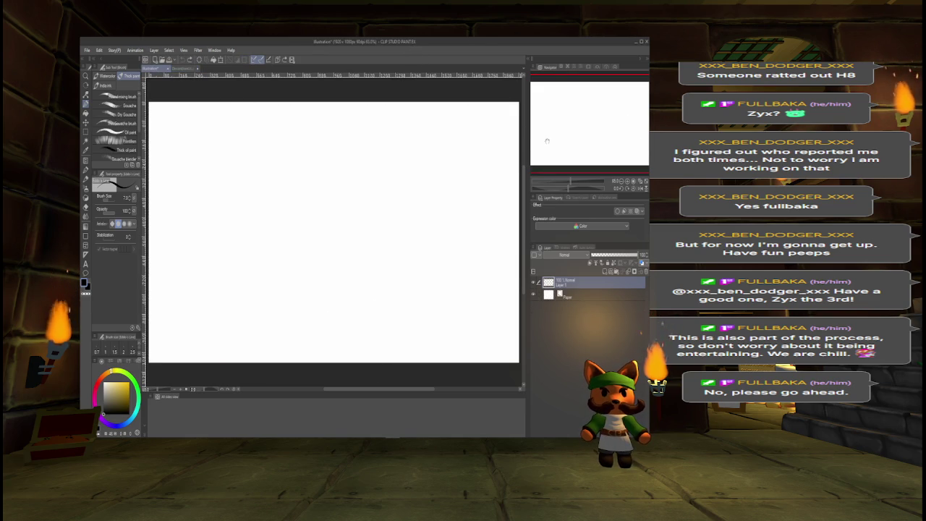
left_click(186, 69)
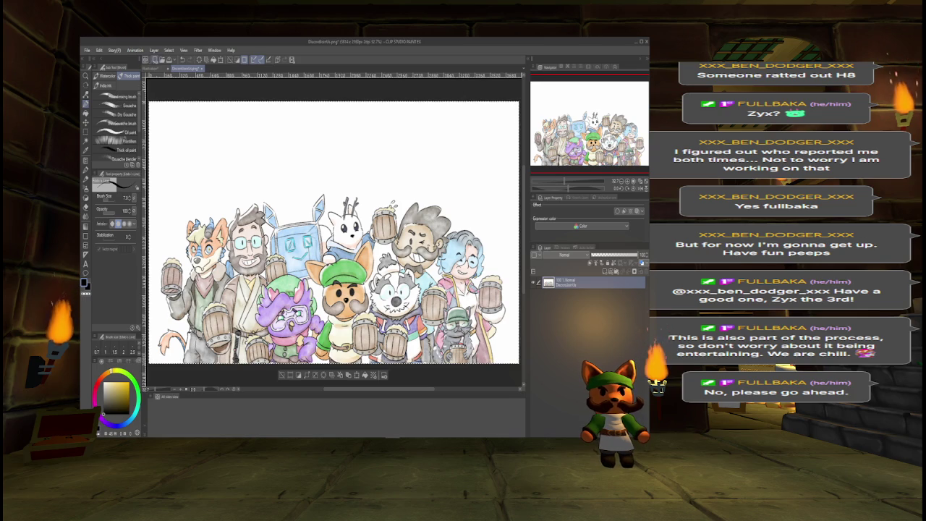
Paste the group artwork into the Illustration canvas, trial-scale it, cancel, and return to the PNG.
left_click(154, 68)
key("ctrl+v")
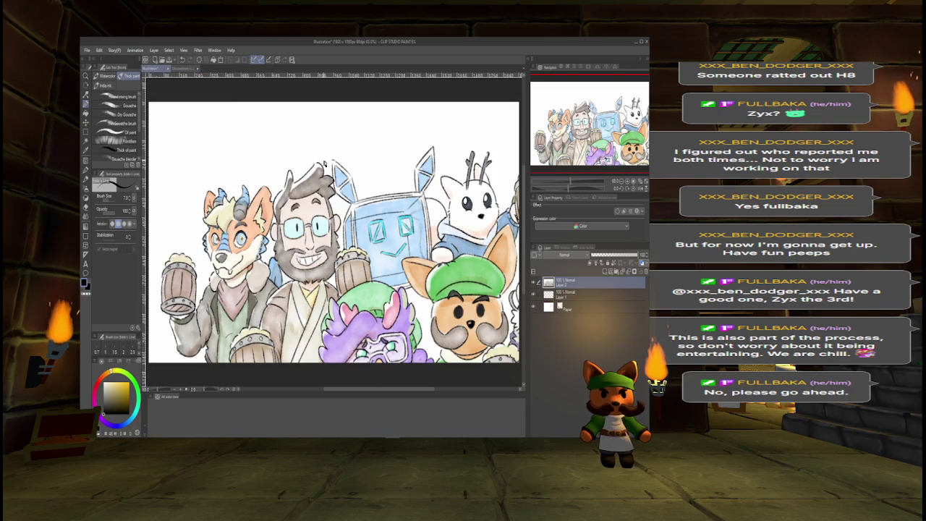
key("ctrl+t")
mouse_move(148, 103)
left_mouse_down()
mouse_move(258, 159)
mouse_move(161, 102)
mouse_move(209, 141)
mouse_move(217, 138)
mouse_move(147, 119)
left_mouse_up()
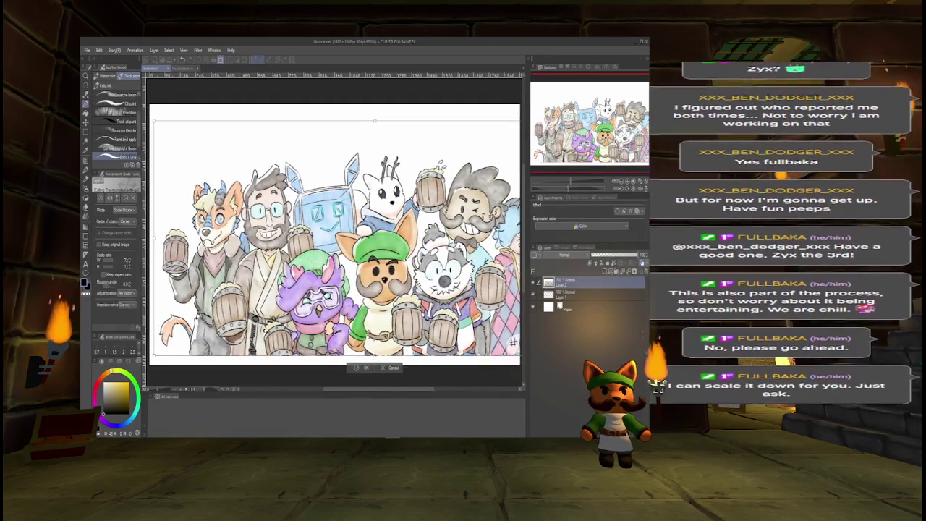
key("ctrl+minus")
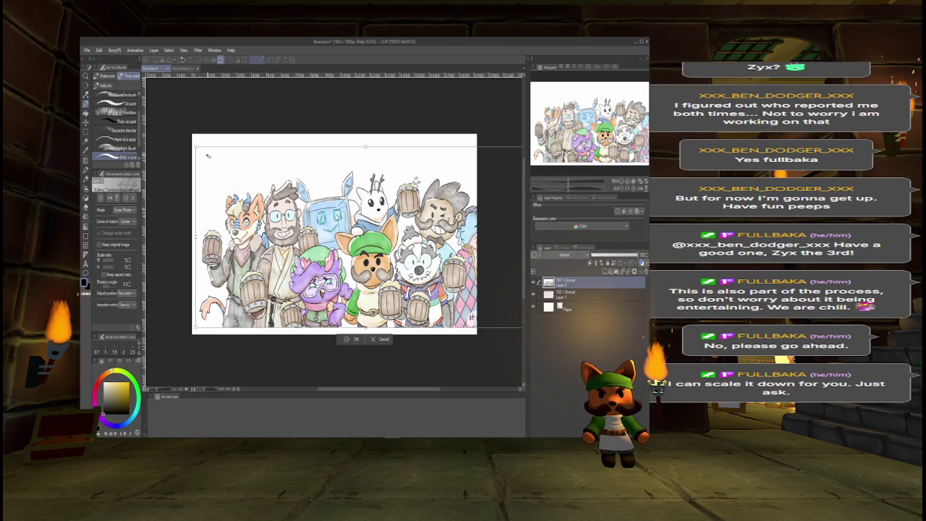
left_click_drag(195, 147, 246, 175)
left_click_drag(362, 253, 309, 252)
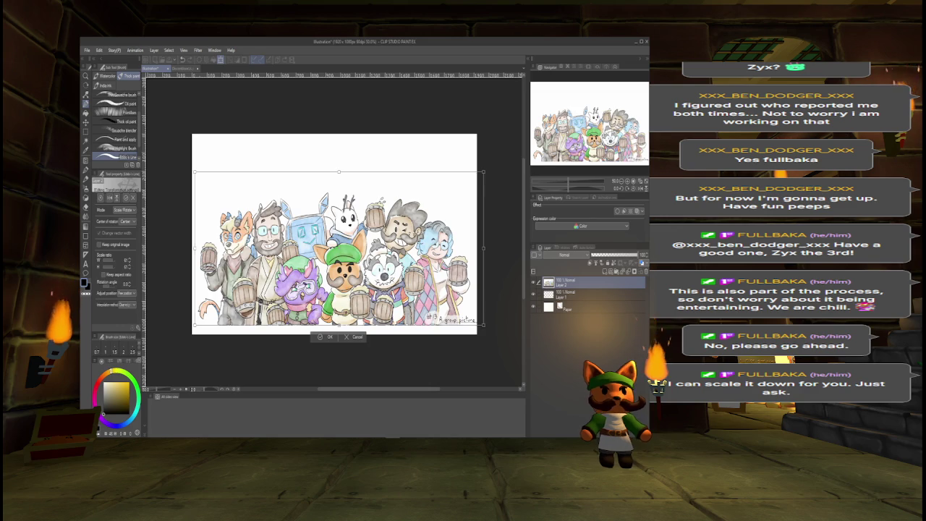
key("Escape")
left_click(187, 68)
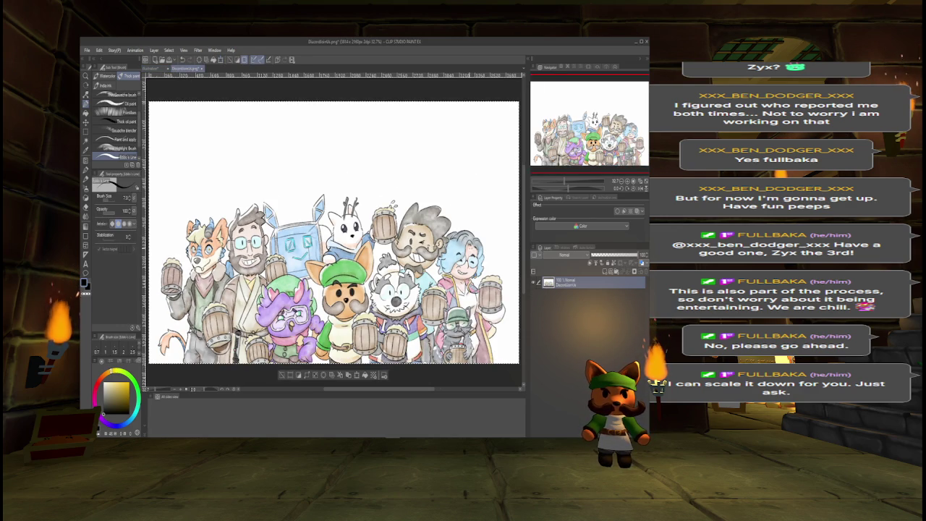
Paste the group art as a new layer on the Illustration canvas and centre it.
left_click(166, 68)
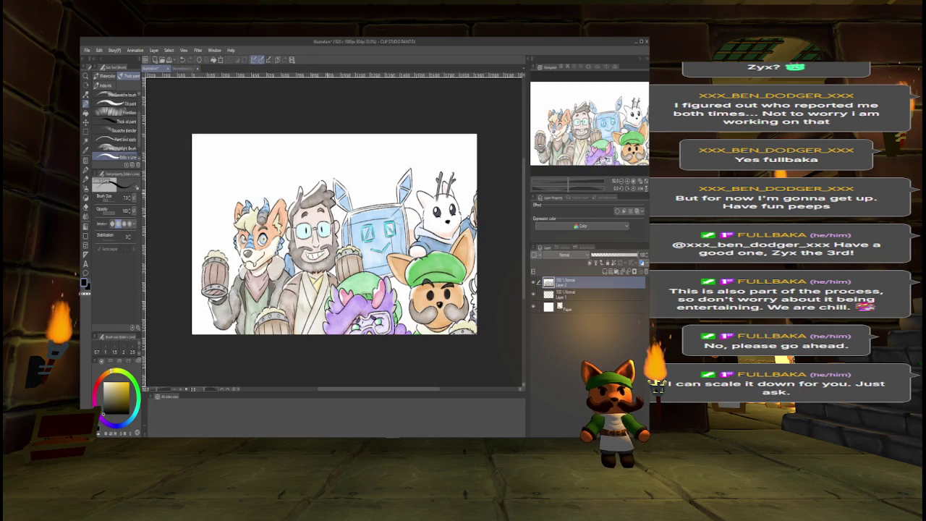
key("Delete")
key("ctrl+v")
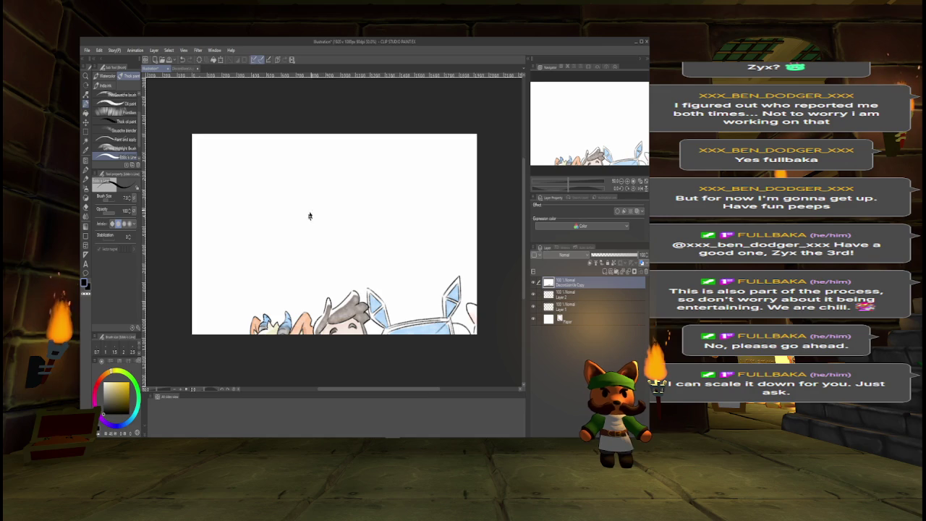
key("ctrl+t")
mouse_move(250, 188)
left_mouse_down()
mouse_move(376, 275)
mouse_move(364, 296)
mouse_move(341, 238)
mouse_move(264, 155)
left_mouse_up()
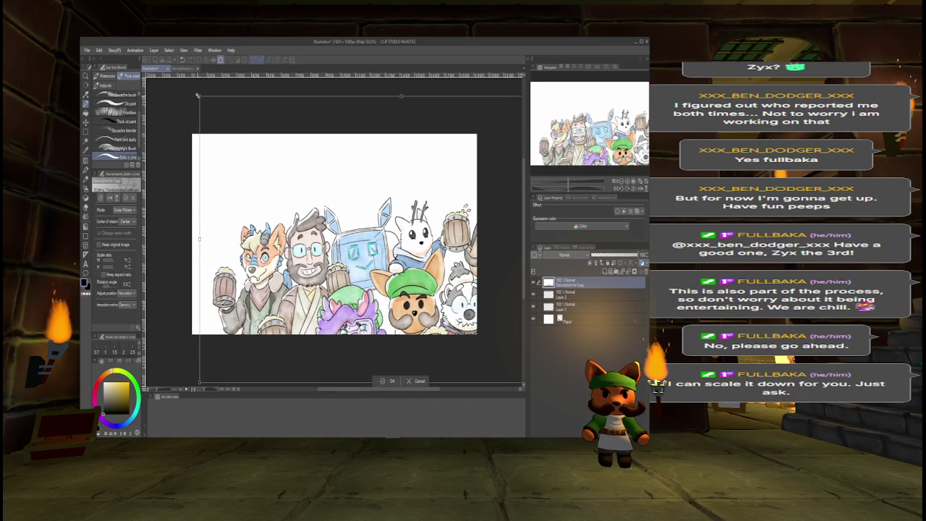
left_click_drag(202, 97, 398, 237)
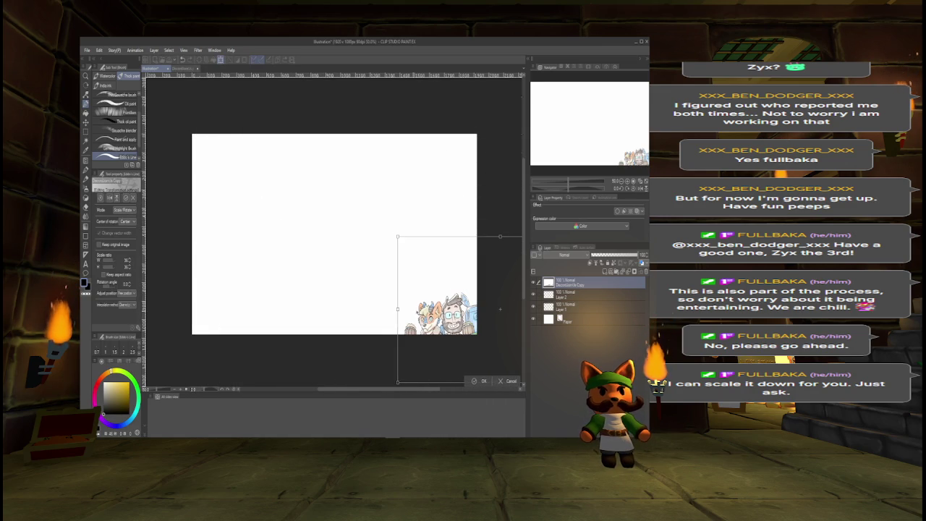
mouse_move(463, 301)
left_mouse_down()
mouse_move(331, 224)
mouse_move(301, 260)
left_mouse_up()
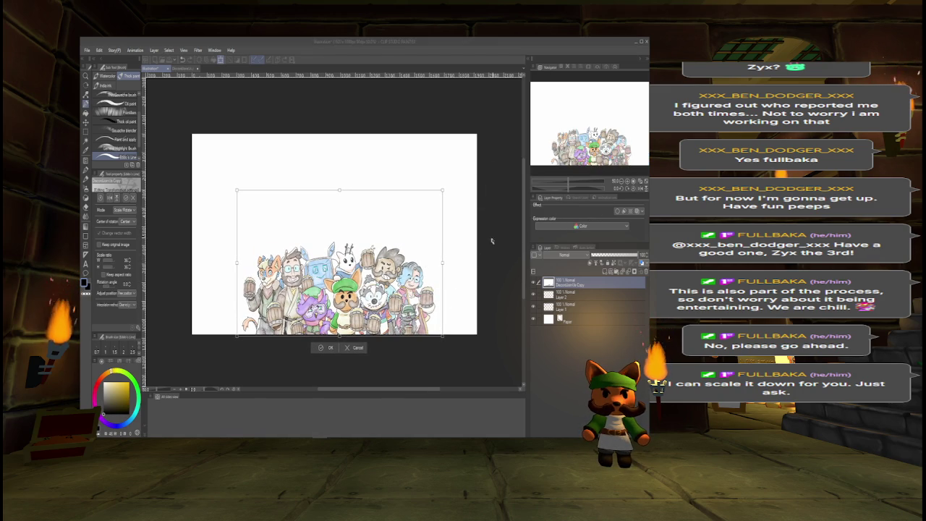
Enlarge the group art from its top corners to fill the canvas and apply the transform.
left_click(443, 191)
left_click_drag(443, 191, 491, 155)
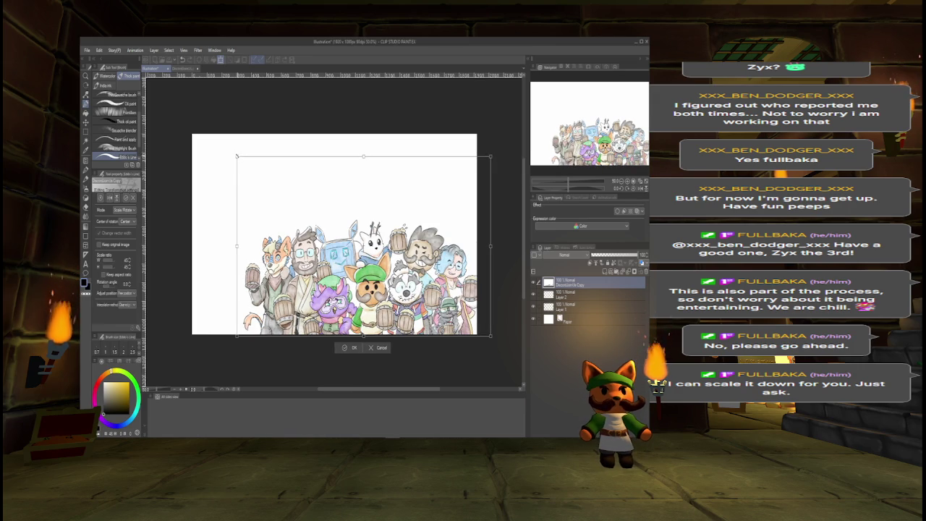
left_click_drag(238, 165, 224, 154)
left_click_drag(289, 201, 277, 200)
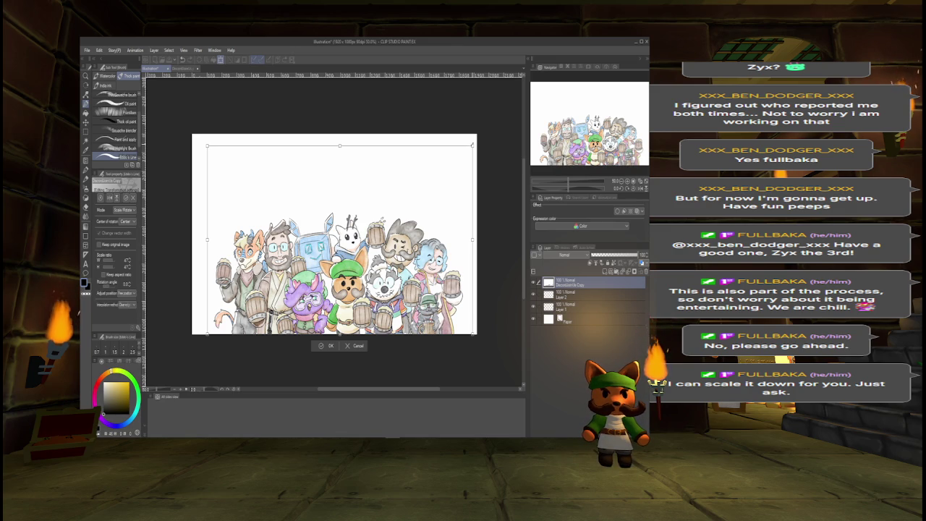
left_click_drag(473, 144, 475, 143)
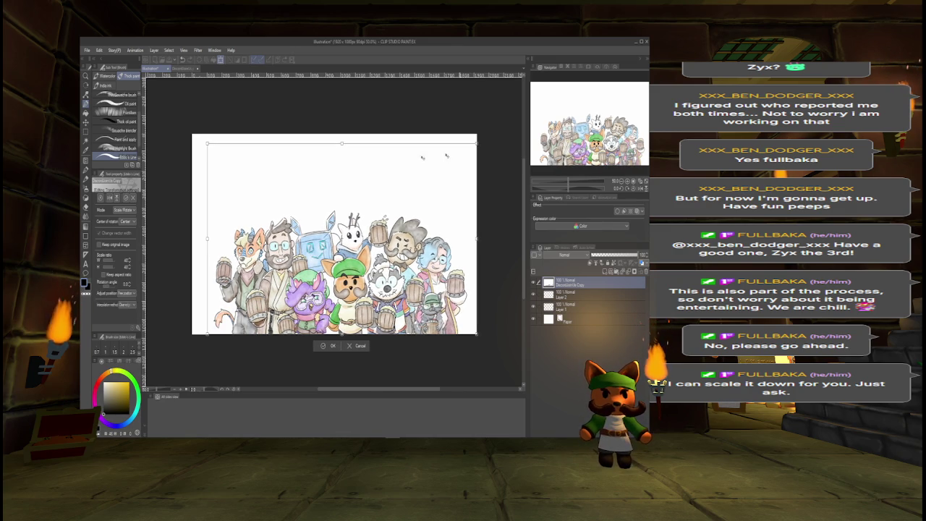
left_click_drag(208, 144, 194, 139)
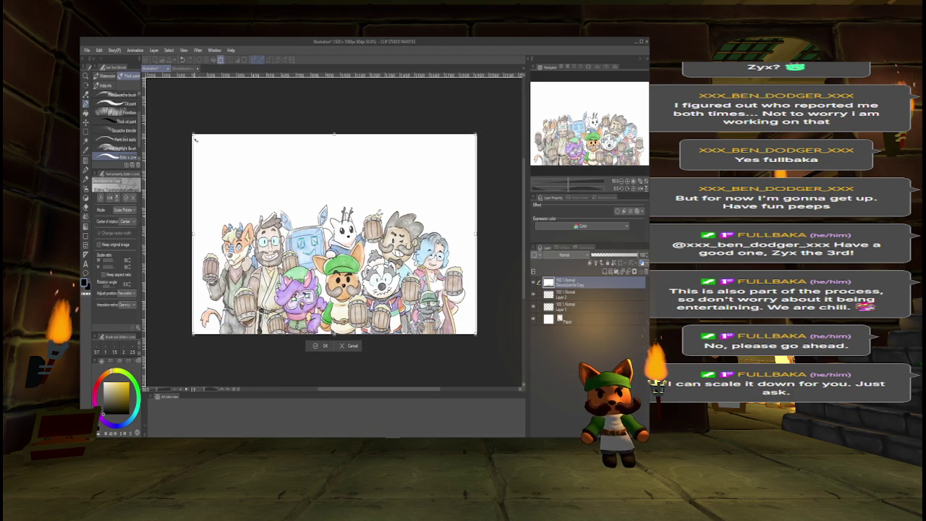
key("Return")
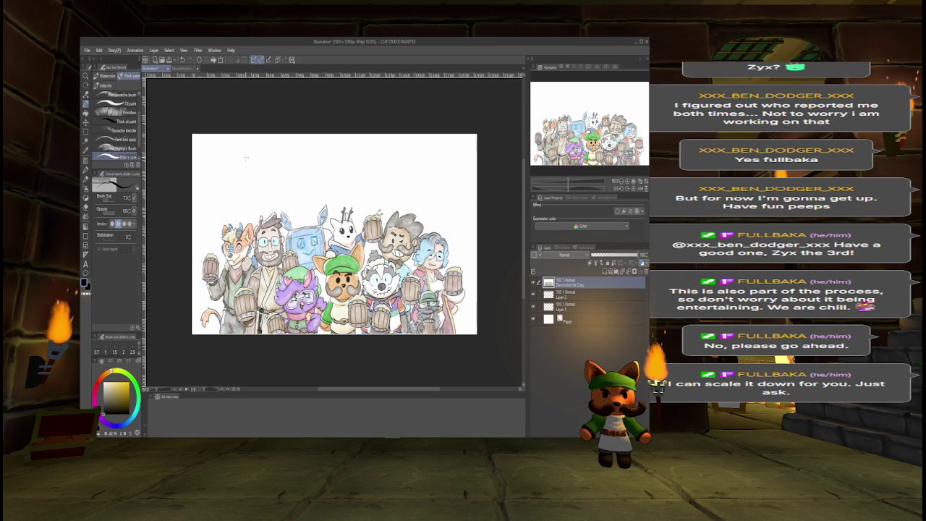
Drag Layer 2 above the copy layer and turn off the Paper layer's visibility.
left_click_drag(559, 297, 558, 283)
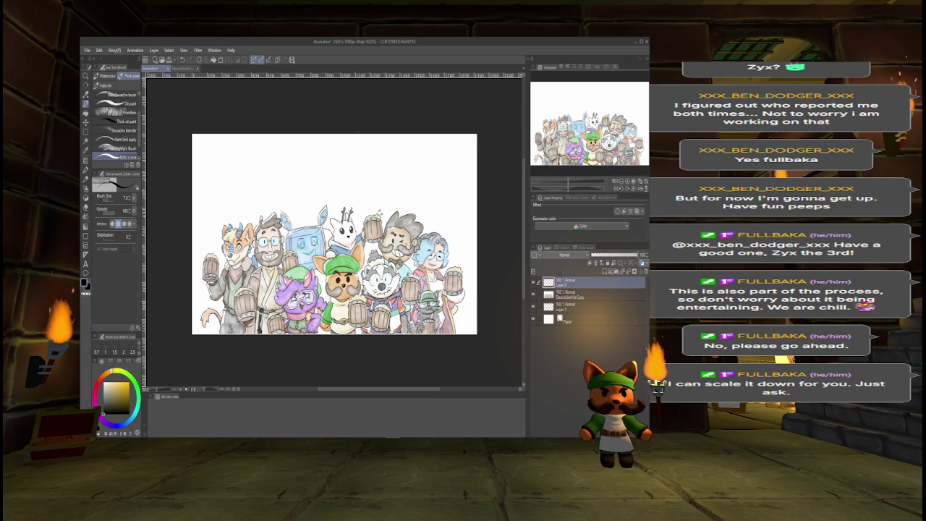
left_click(534, 319)
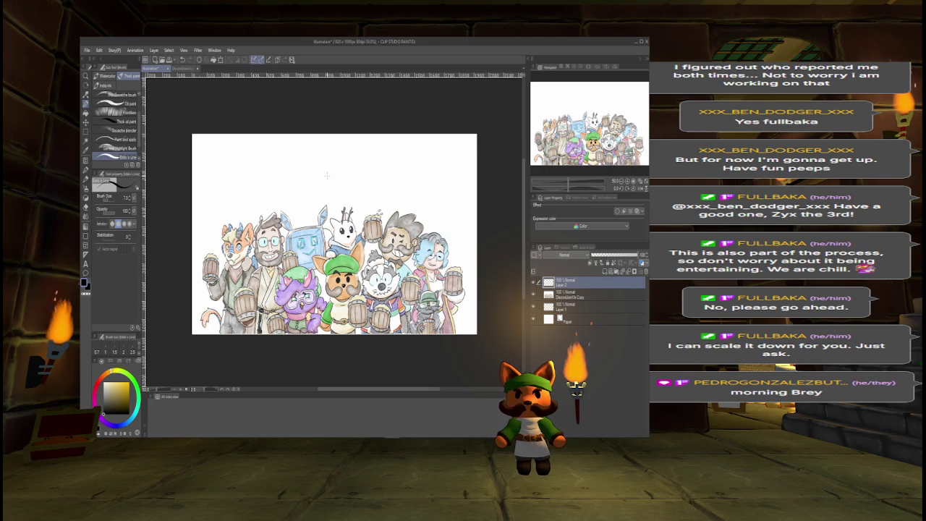
Add the text 'Join us !' above the character group.
key("t")
left_click(294, 162)
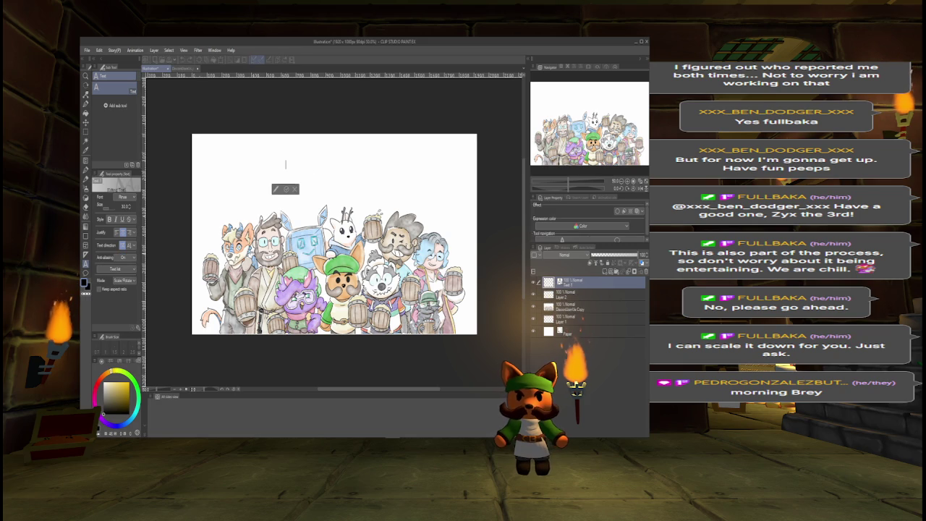
type("Join")
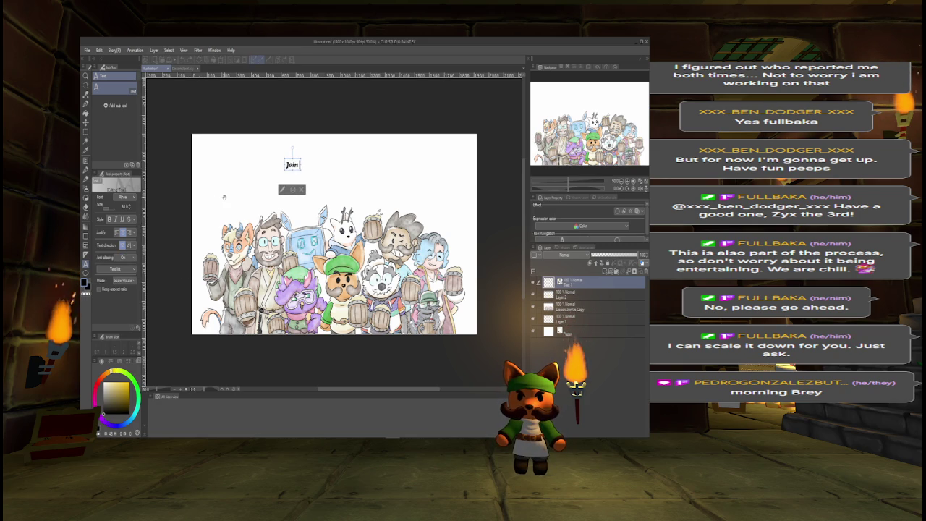
type("us !")
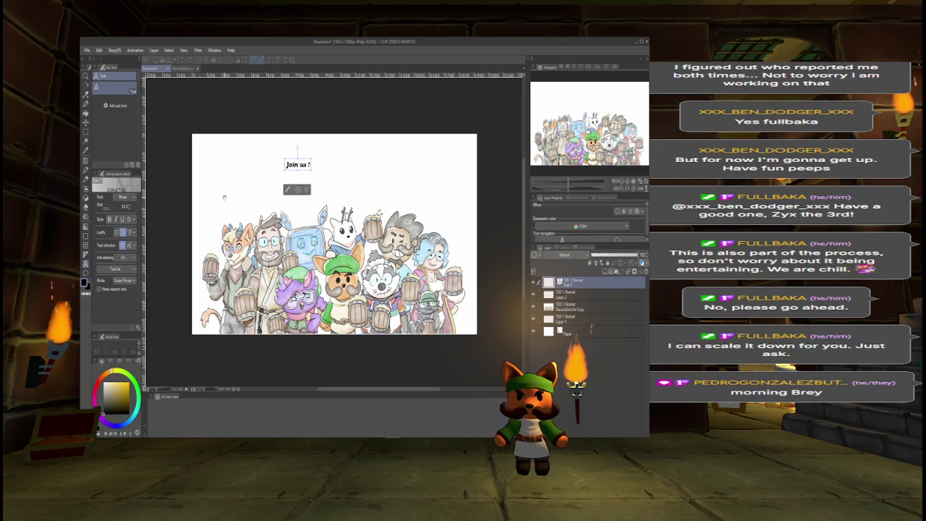
Set the heading's text size to 200 and move it up and to the left.
key("ctrl+a")
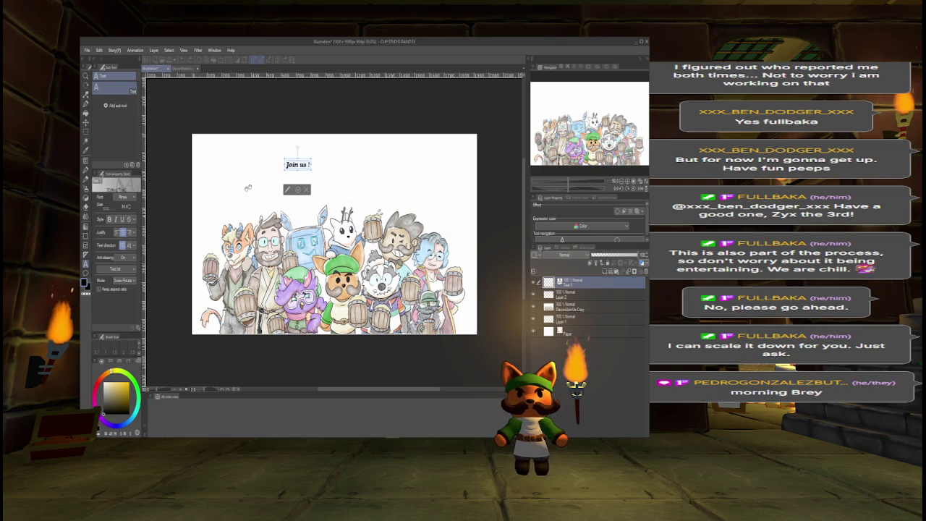
scroll(123, 207, "up", 5)
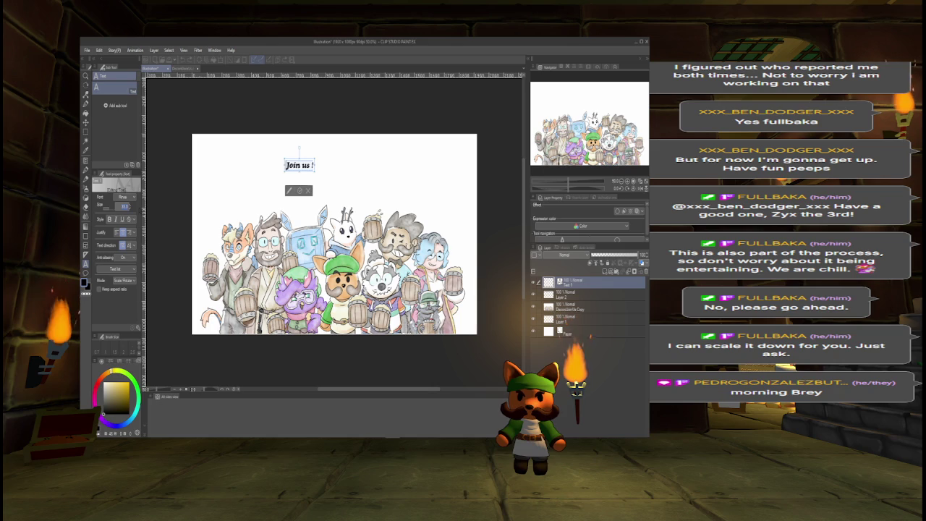
scroll(123, 206, "up", 10)
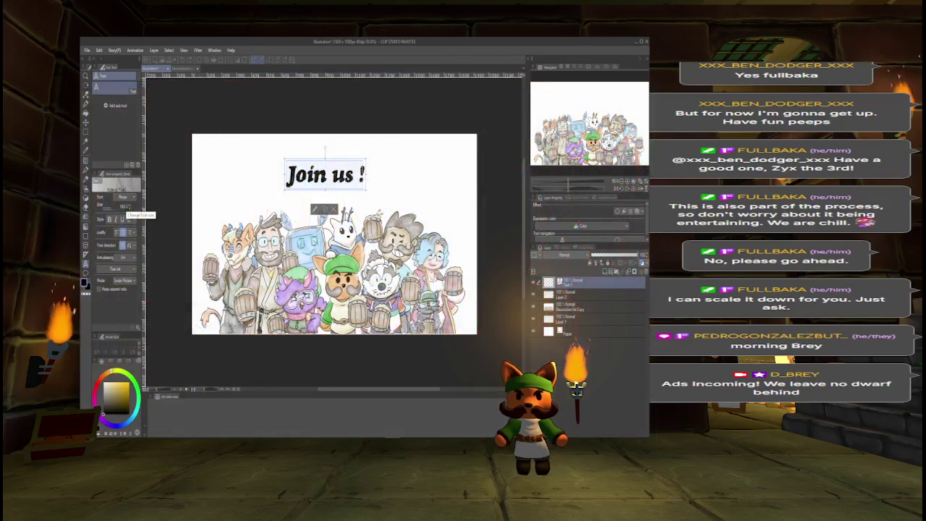
left_click(125, 206)
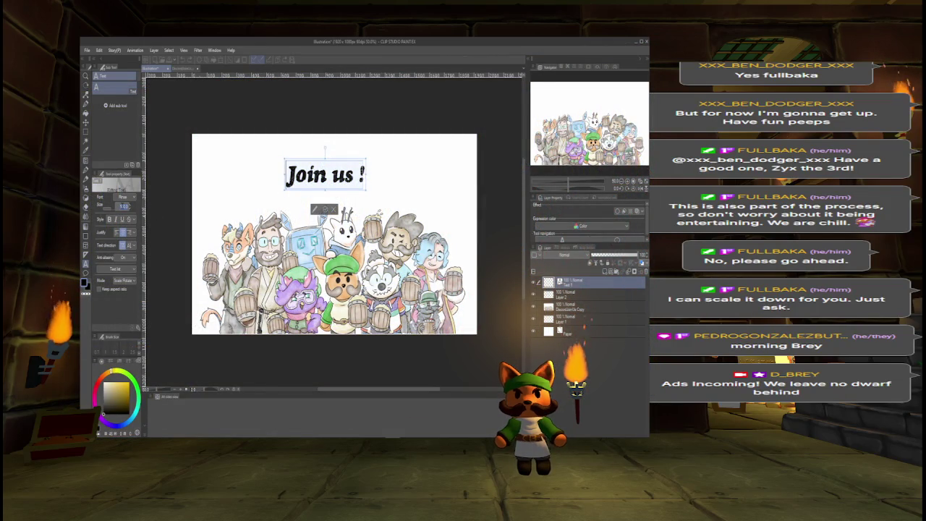
type("200")
key("Return")
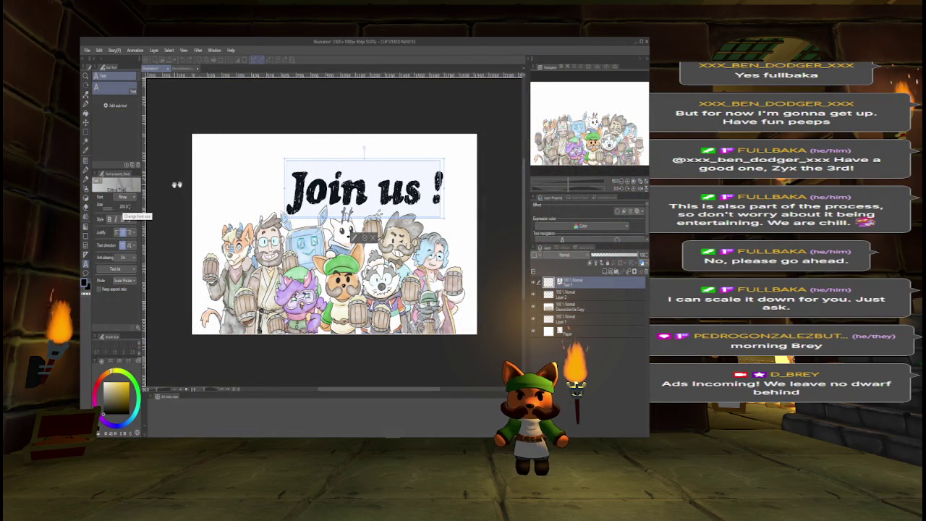
left_click_drag(321, 161, 283, 145)
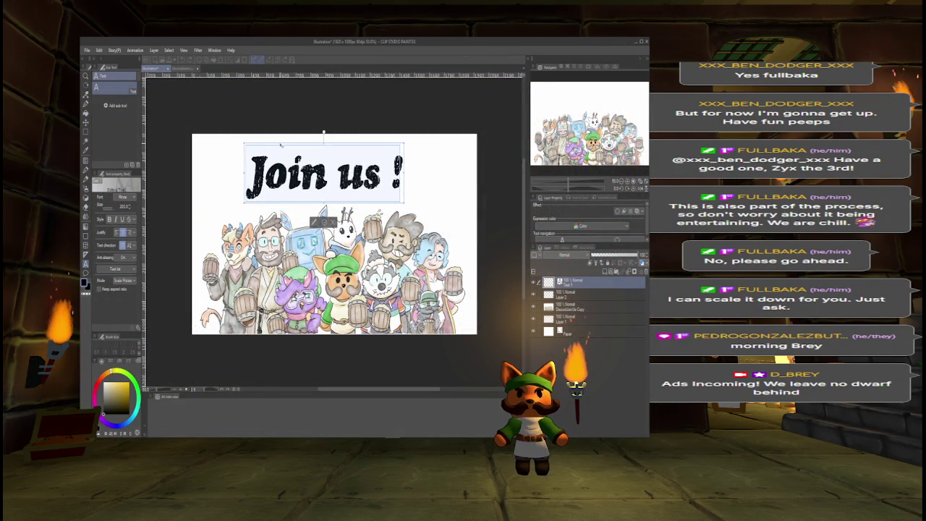
Try the Shincake font, then the Vanilla Whale stencil font, on the heading.
key("ctrl+a")
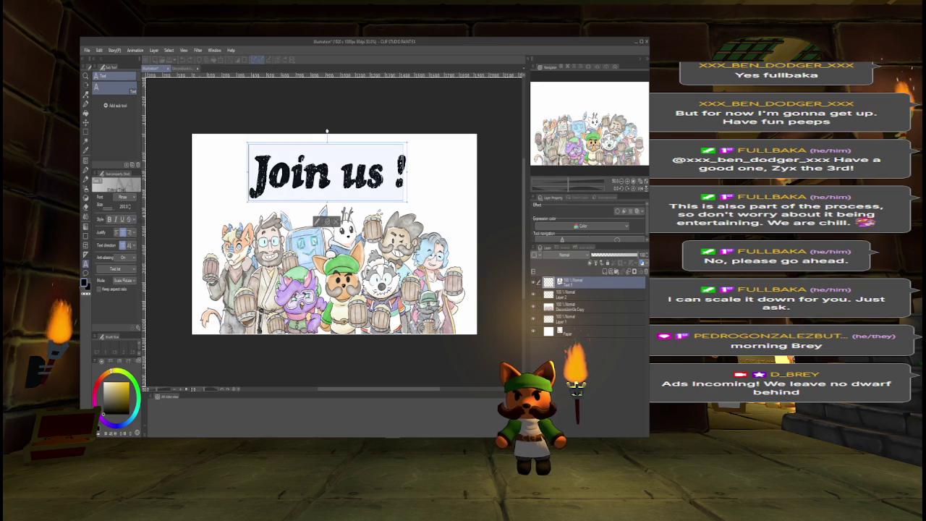
left_click(125, 197)
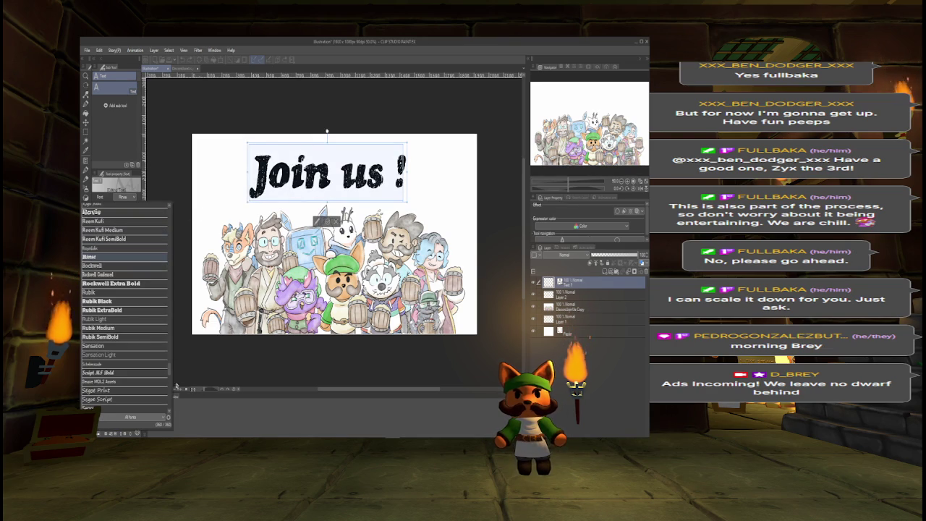
scroll(124, 304, "down", 10)
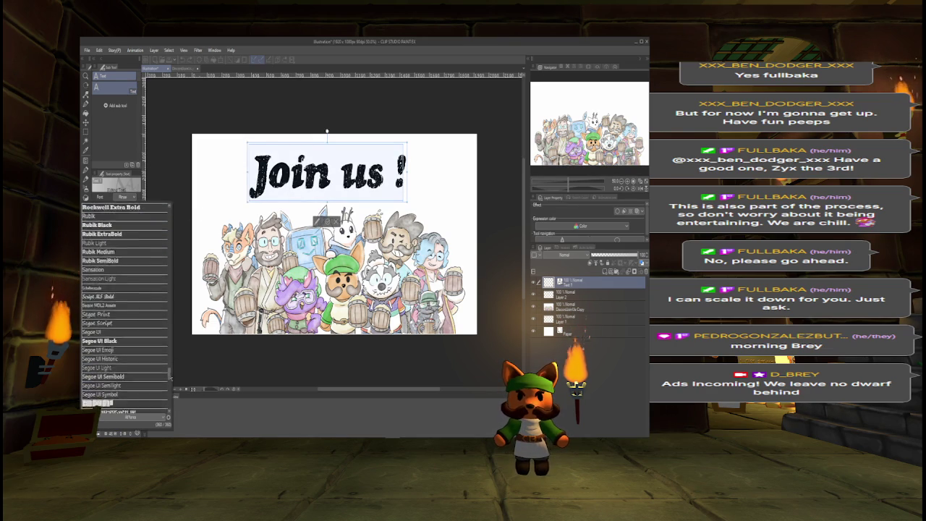
scroll(124, 304, "down", 3)
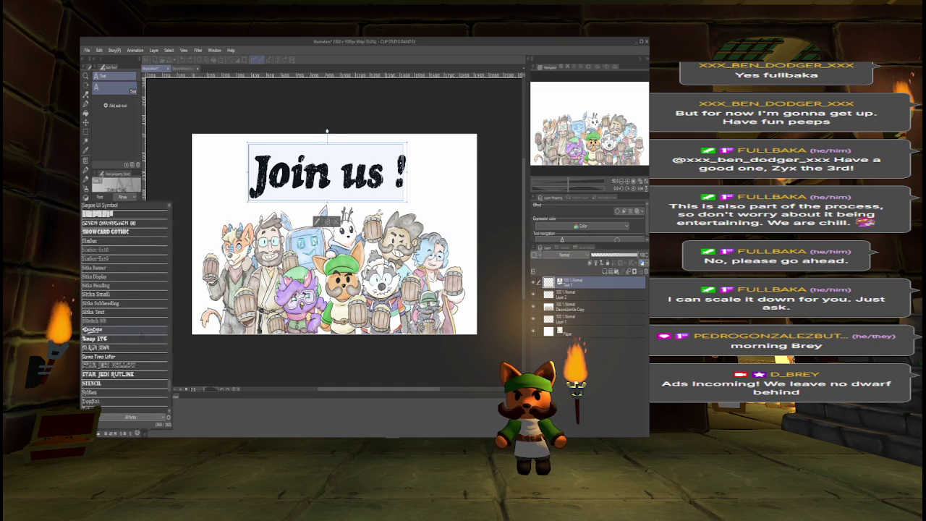
left_click(102, 330)
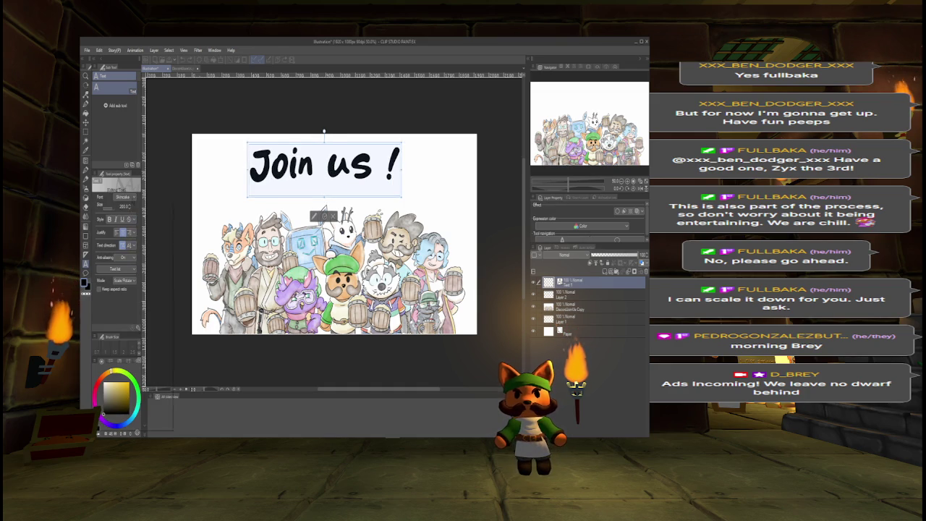
left_click(124, 197)
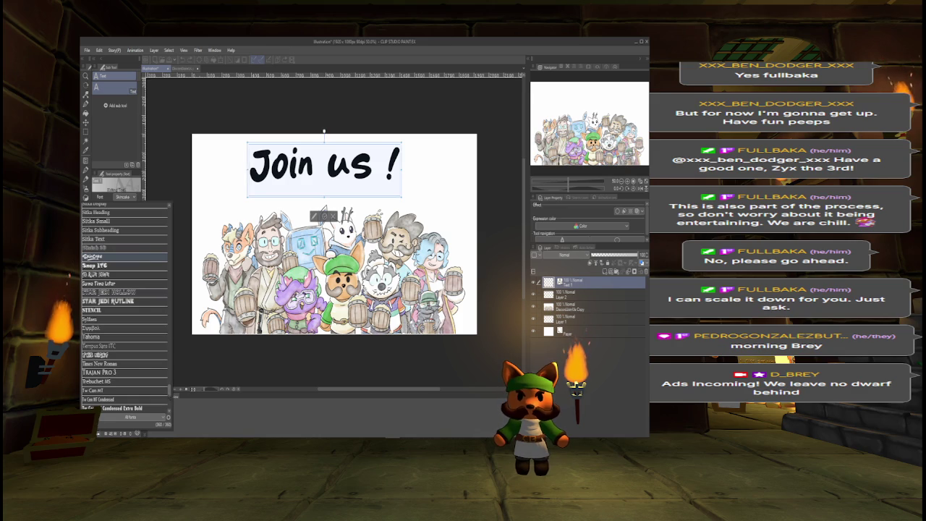
scroll(125, 304, "down", 10)
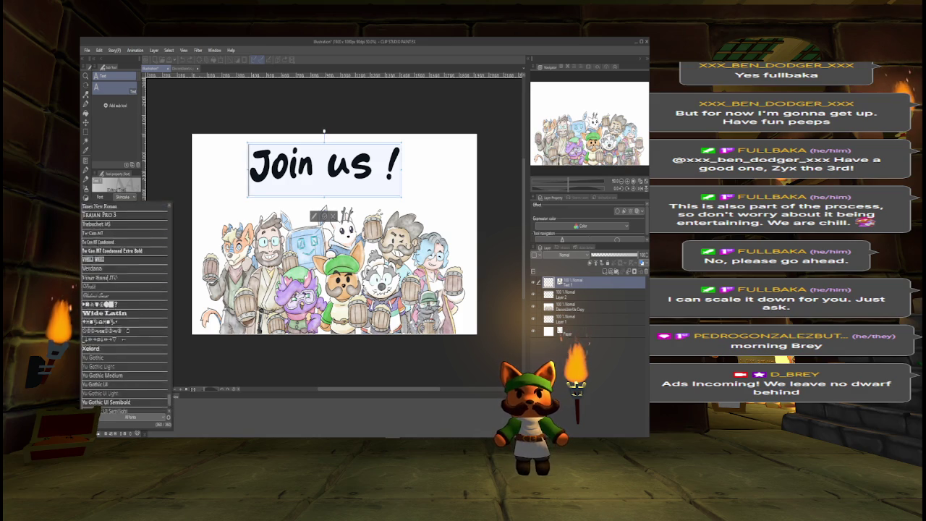
scroll(126, 307, "up", 2)
scroll(125, 308, "up", 4)
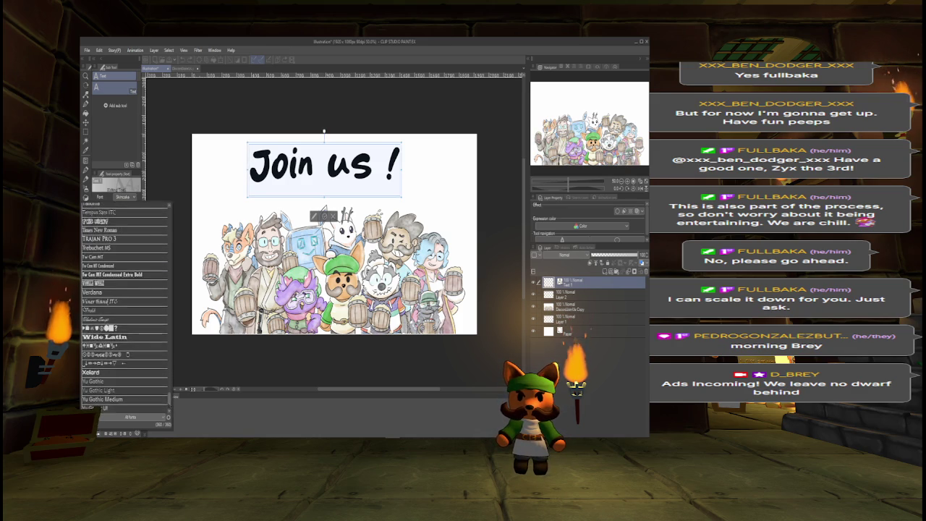
scroll(125, 308, "up", 2)
left_click(119, 304)
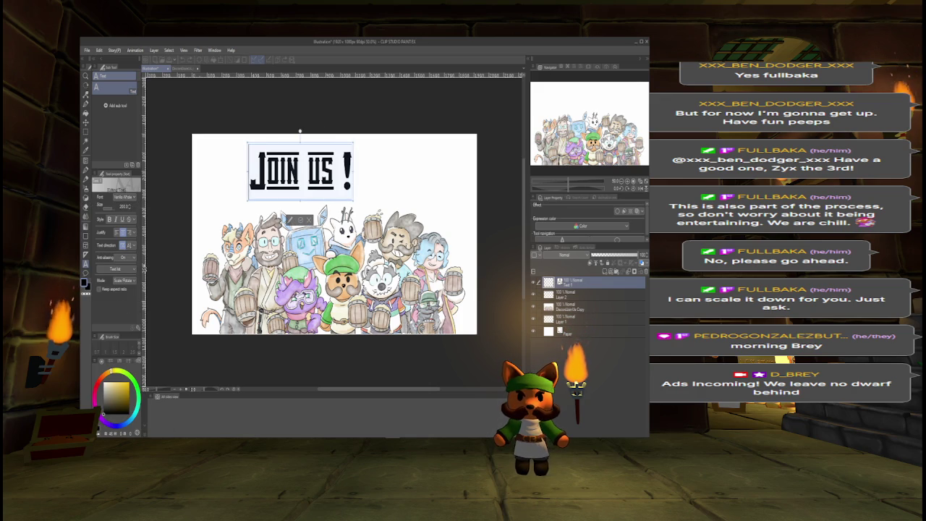
Try Sorwa Time Letter and Playbill on the heading, then settle on Rage Italic.
left_click(133, 199)
scroll(171, 397, "up", 5)
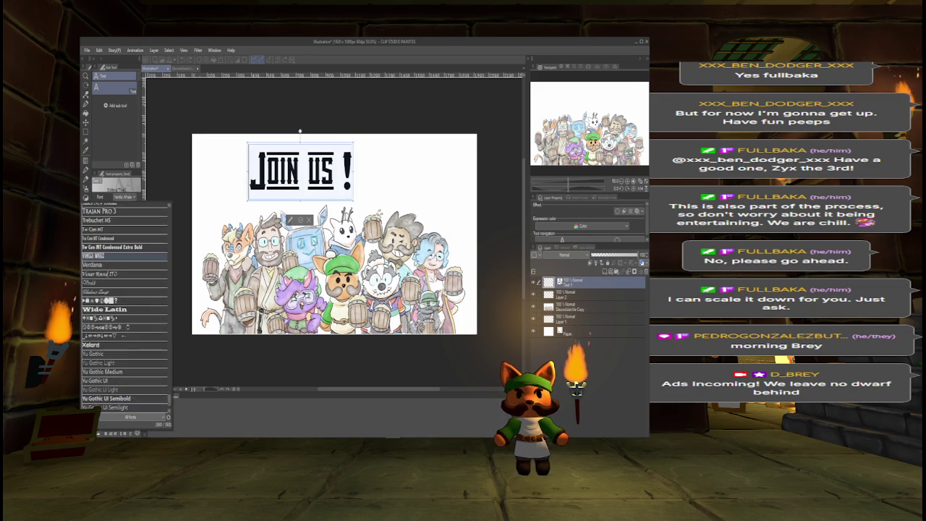
scroll(171, 397, "up", 5)
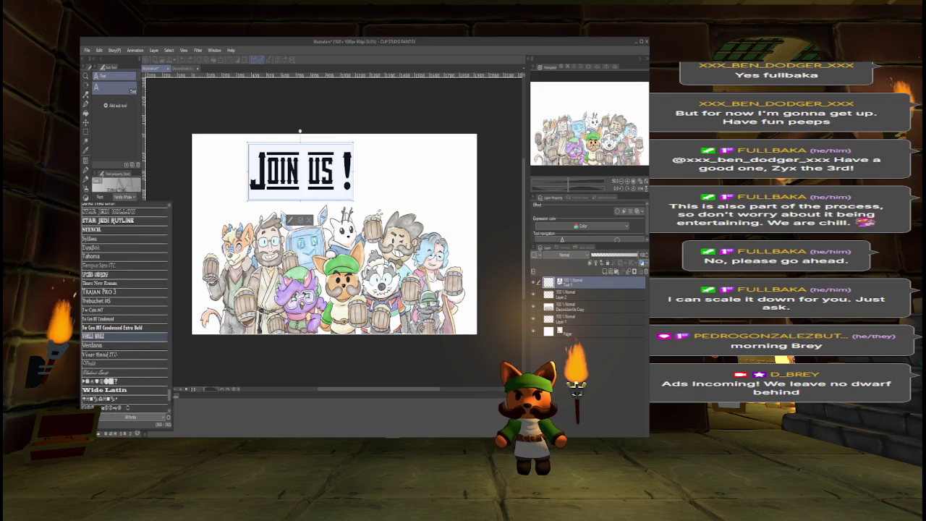
scroll(171, 396, "up", 5)
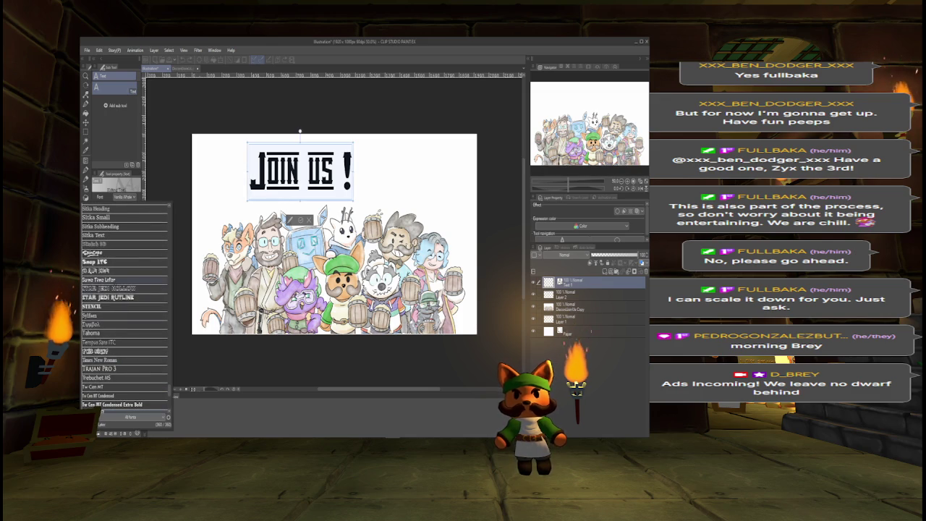
left_click(102, 261)
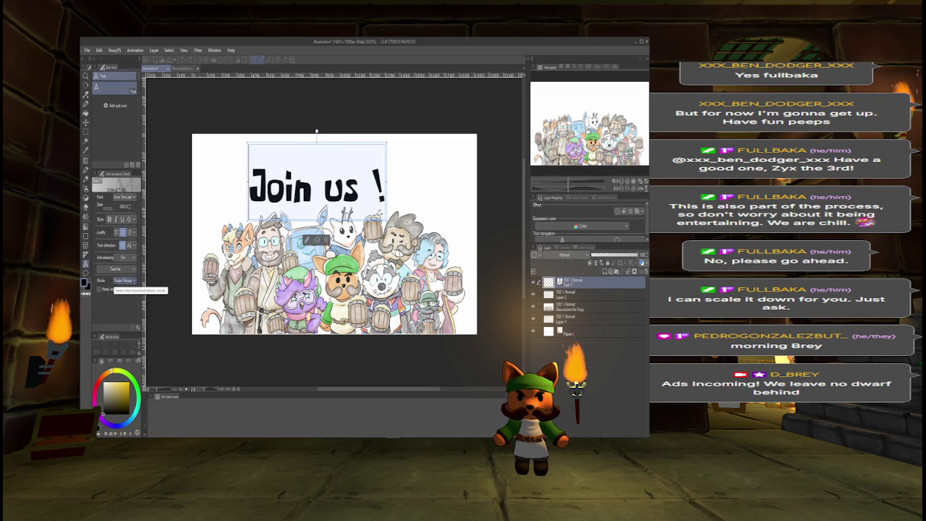
left_click(125, 196)
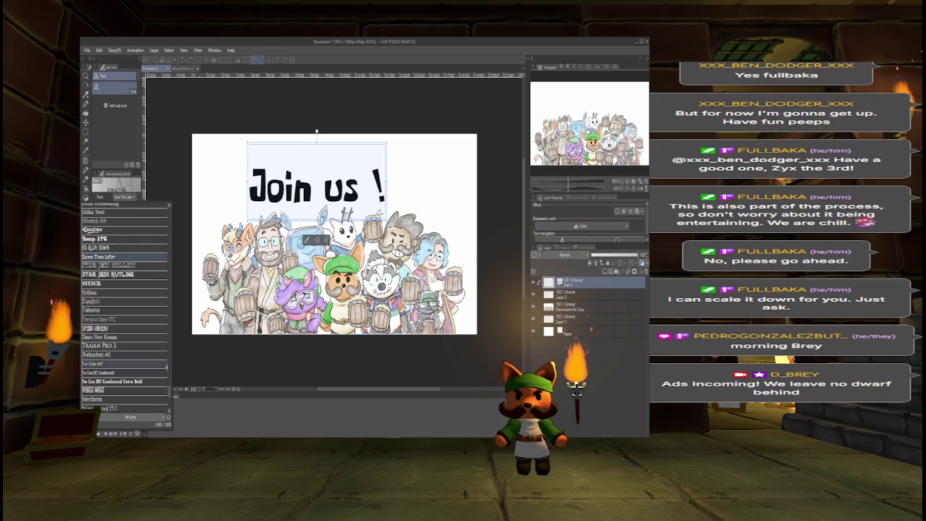
scroll(125, 304, "up", 3)
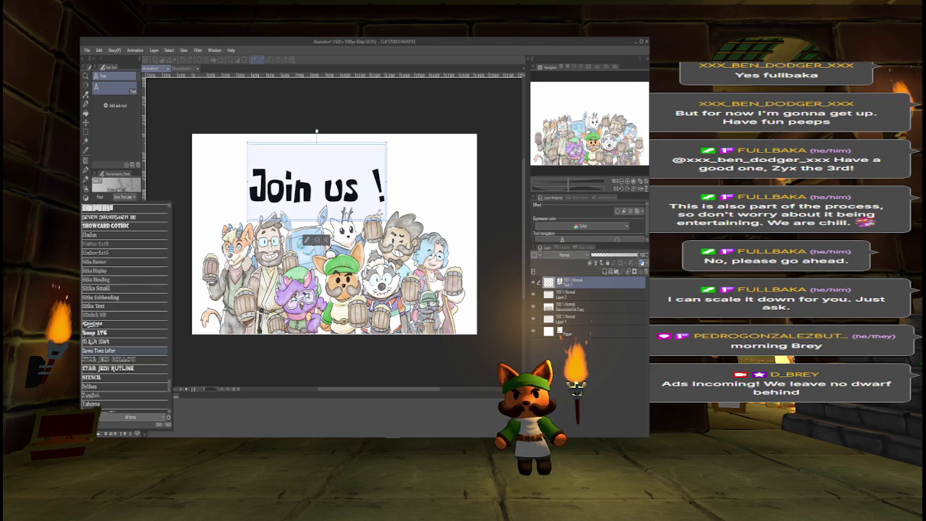
scroll(125, 309, "up", 4)
scroll(124, 308, "up", 6)
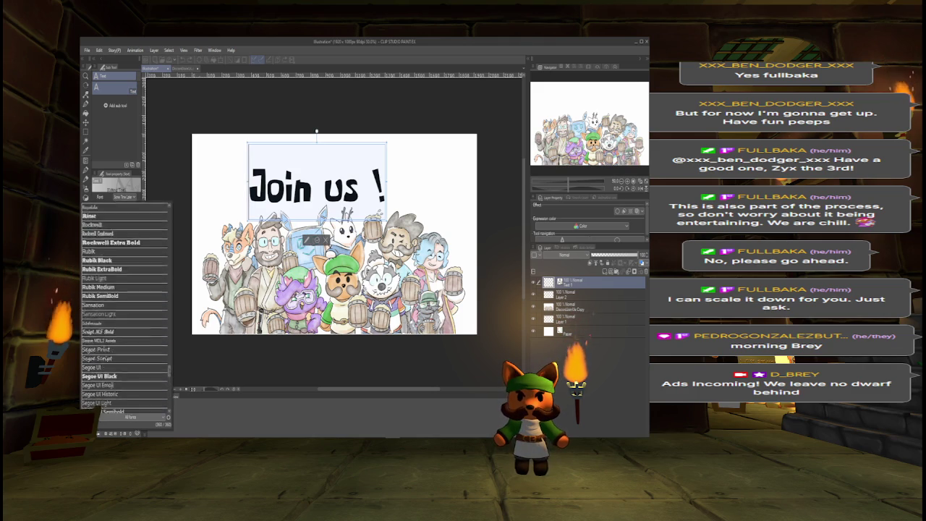
scroll(171, 365, "up", 2)
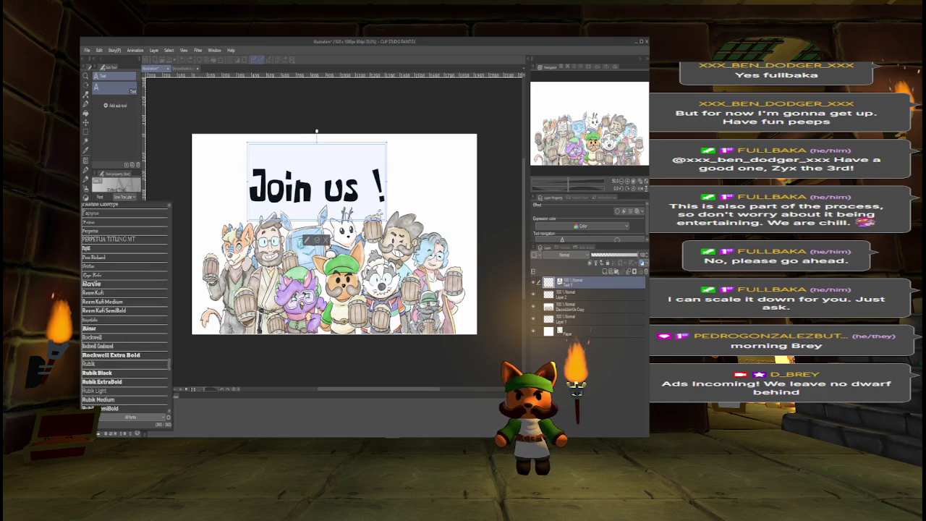
left_click(123, 248)
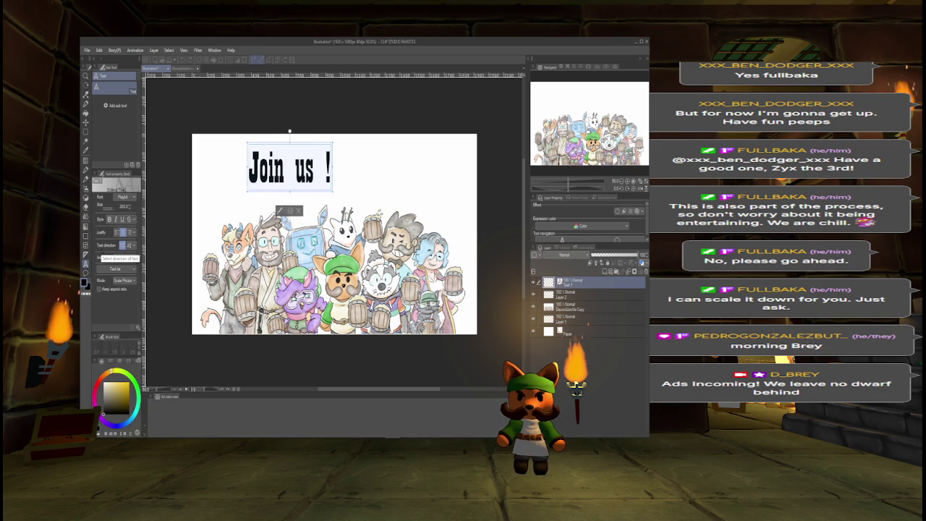
left_click(123, 197)
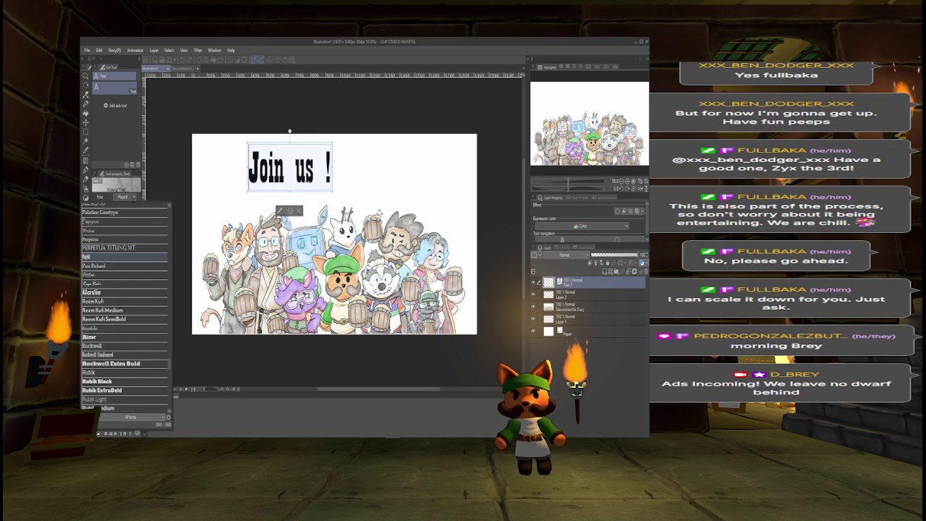
left_click(101, 288)
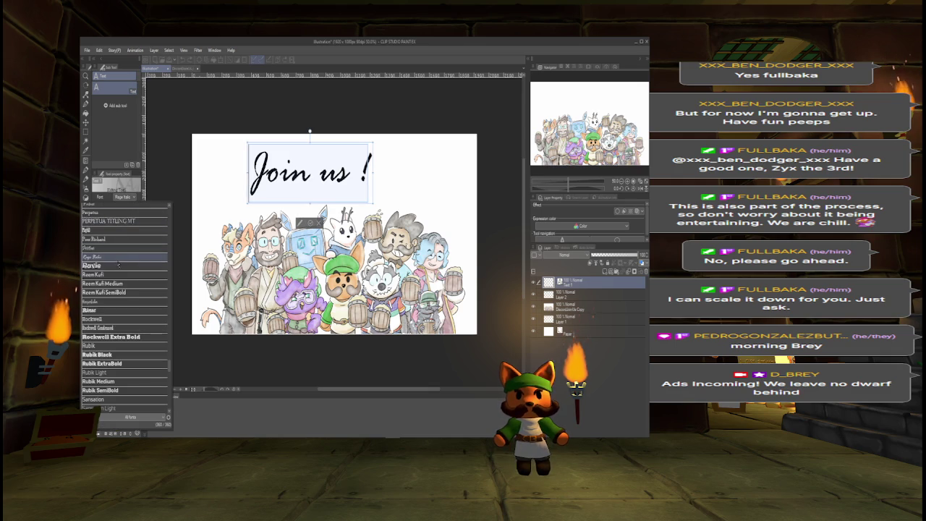
Try Ravie and Joystix Monospace, then set the heading in the outlined GOOD PEOPLE font.
key("Down")
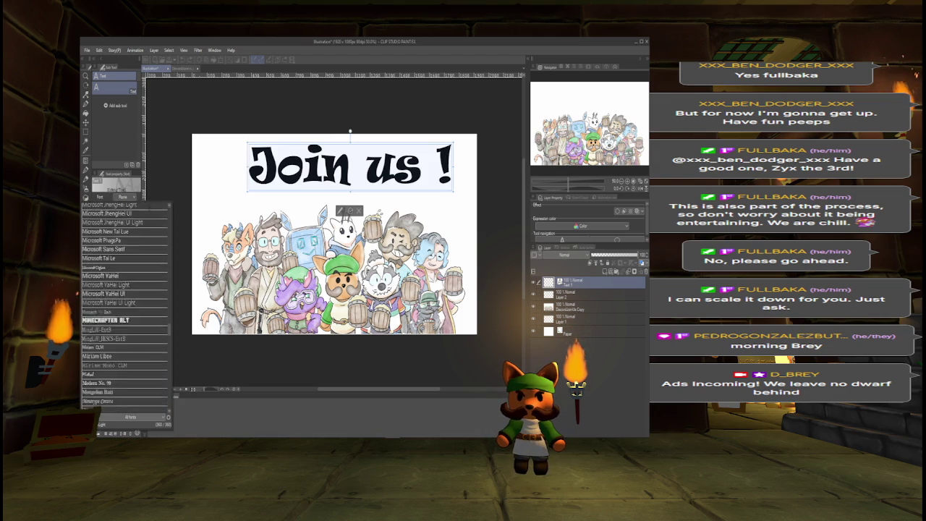
scroll(125, 308, "up", 1)
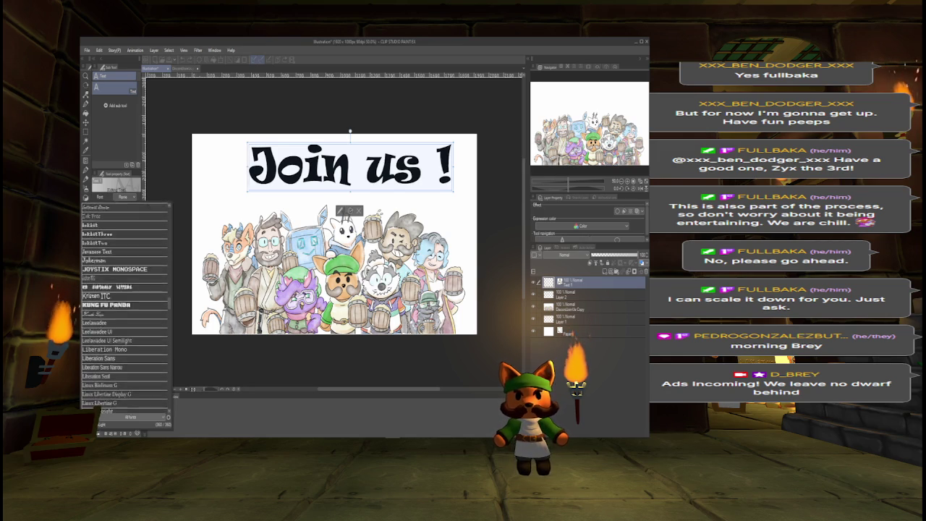
left_click(116, 315)
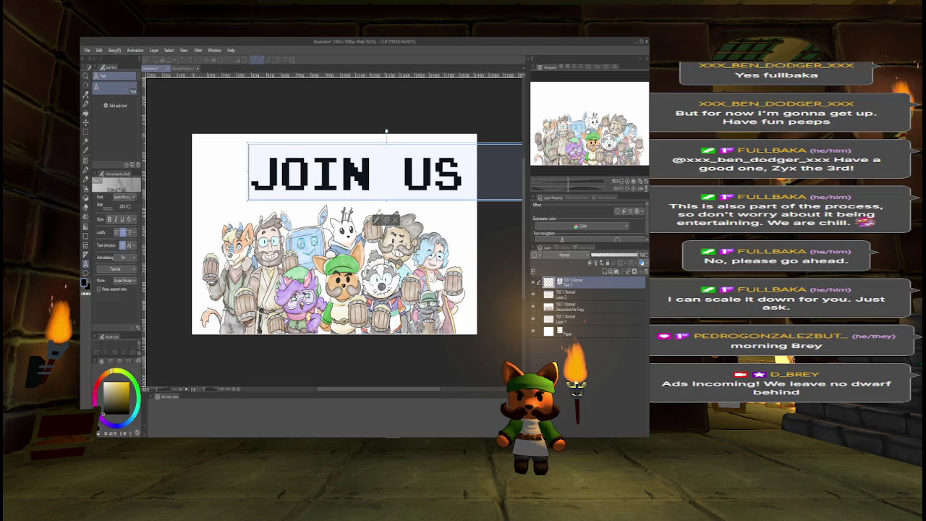
scroll(136, 209, "up", 2)
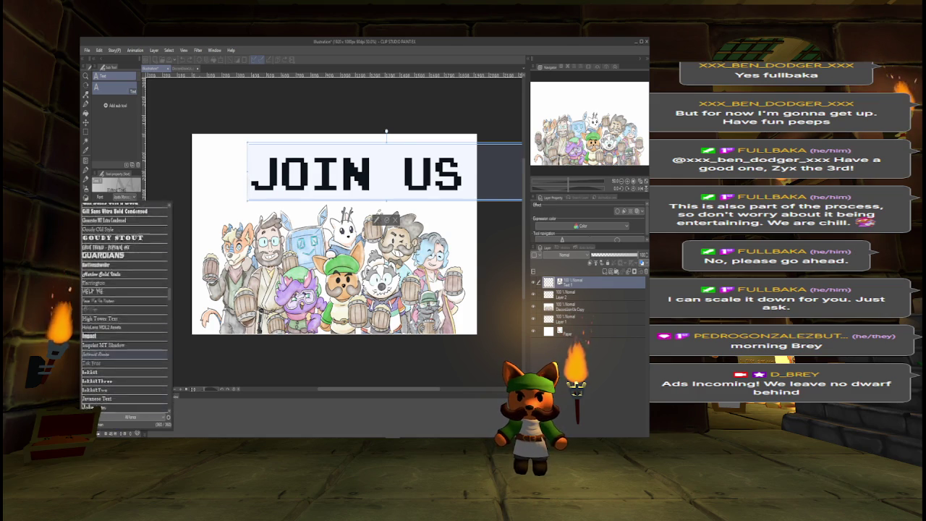
scroll(134, 210, "up", 5)
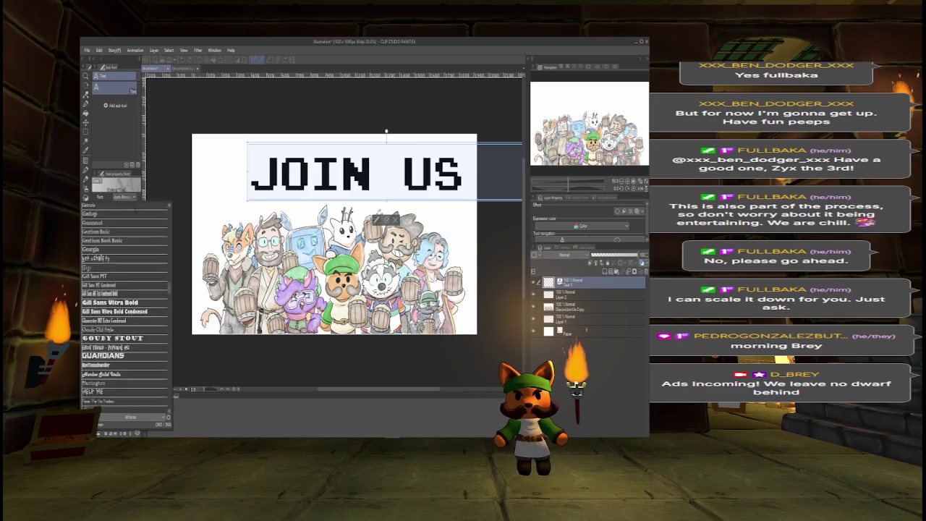
scroll(134, 210, "up", 4)
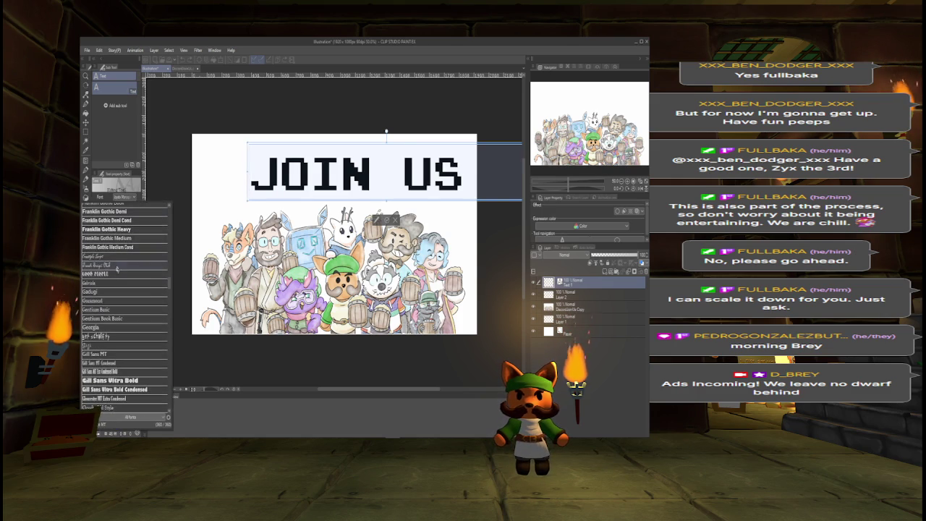
left_click(116, 273)
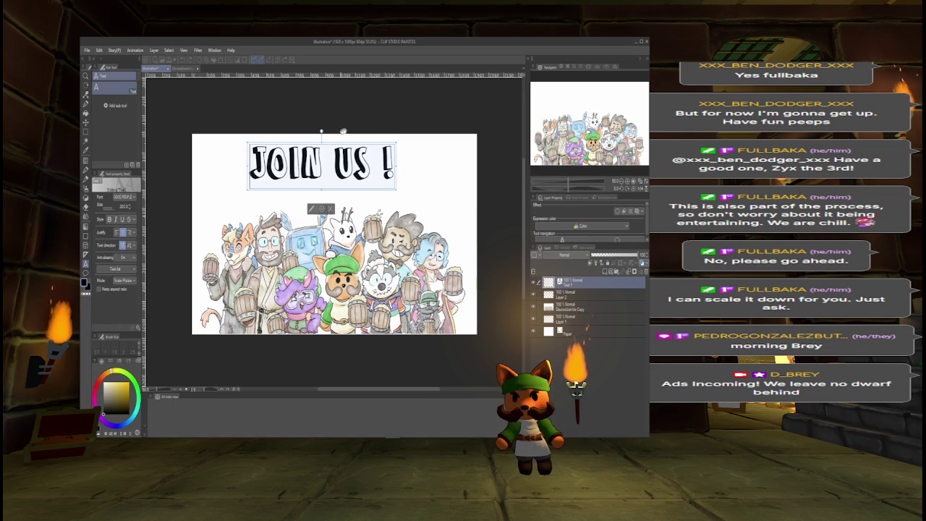
Nudge the JOIN US ! heading right and down, then lower its text layer's opacity.
mouse_move(350, 144)
left_mouse_down()
mouse_move(358, 159)
mouse_move(420, 147)
mouse_move(399, 157)
left_mouse_up()
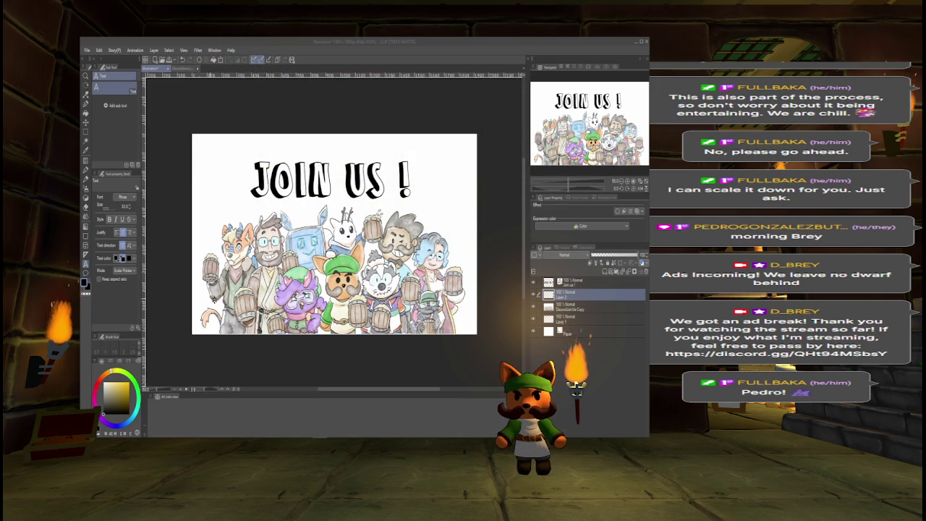
left_click(331, 181)
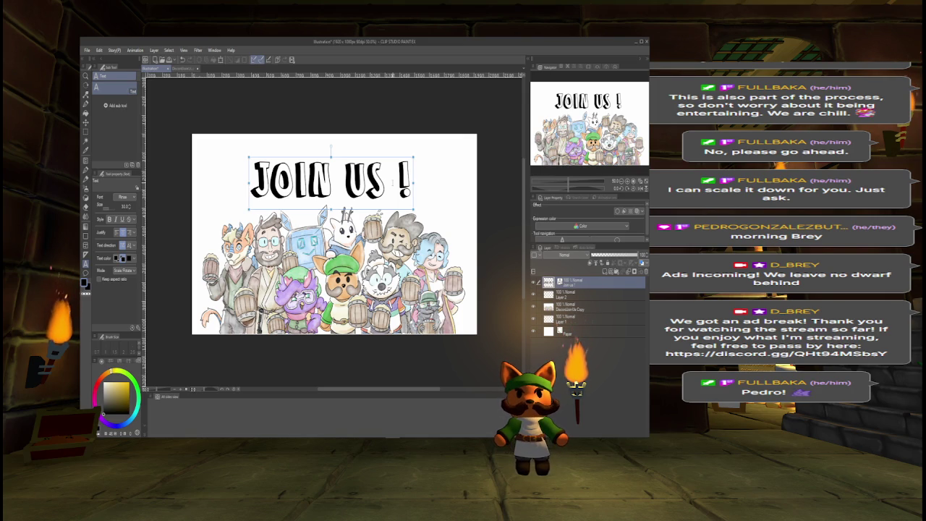
left_click(391, 185)
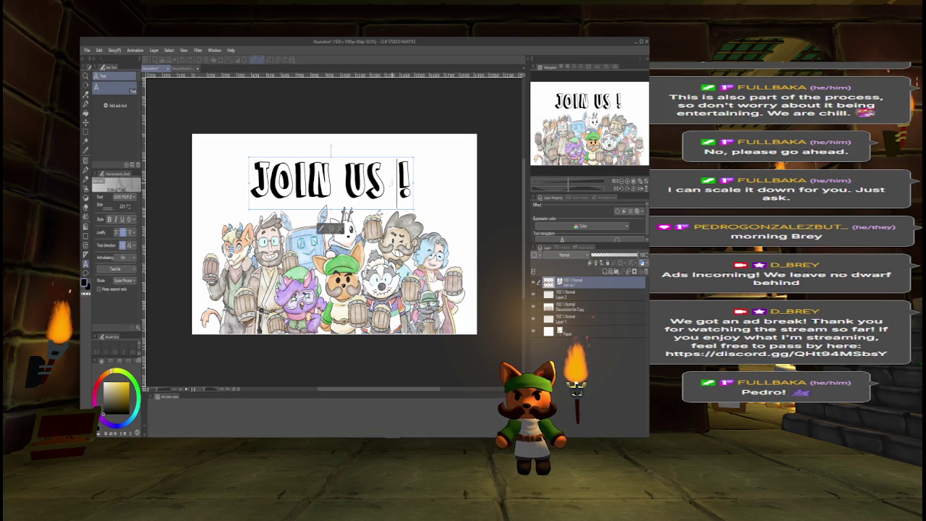
key("Escape")
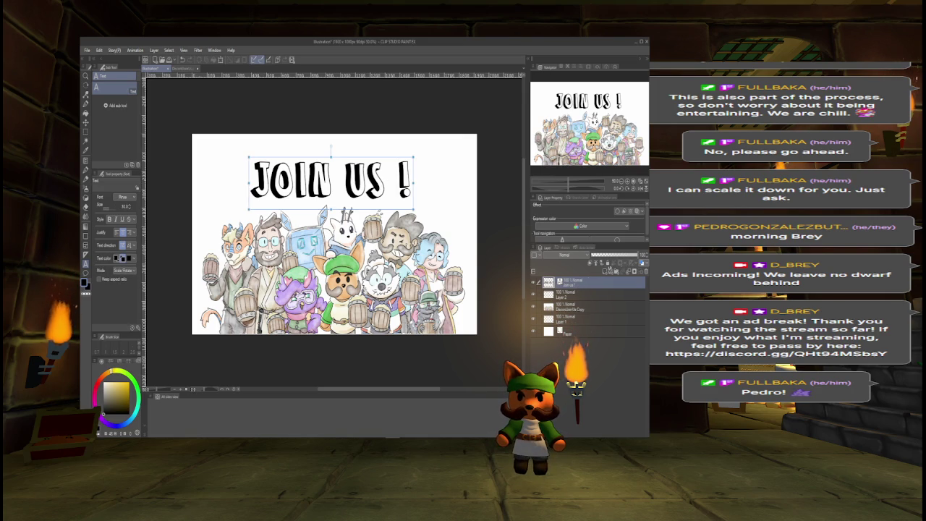
left_click_drag(636, 255, 618, 256)
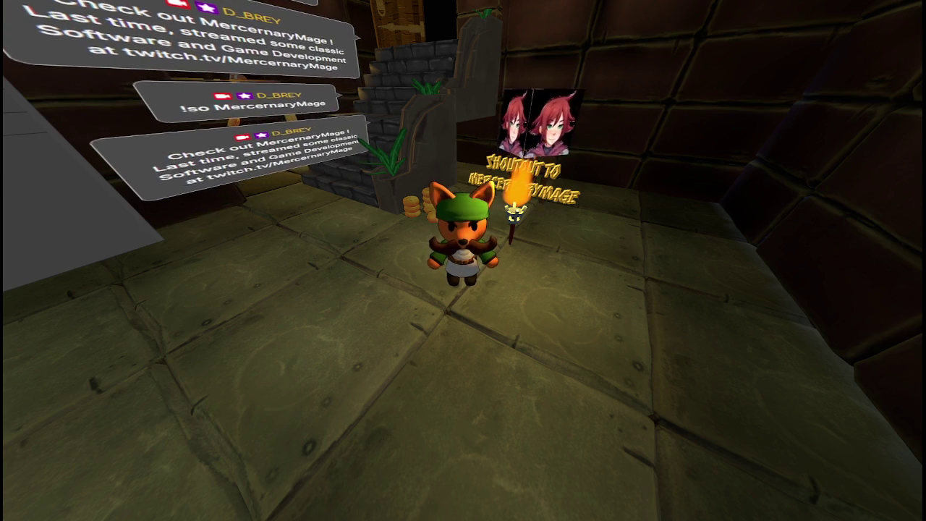
Walk the fox avatar toward the back wall, then turn it to face the camera.
key("w")
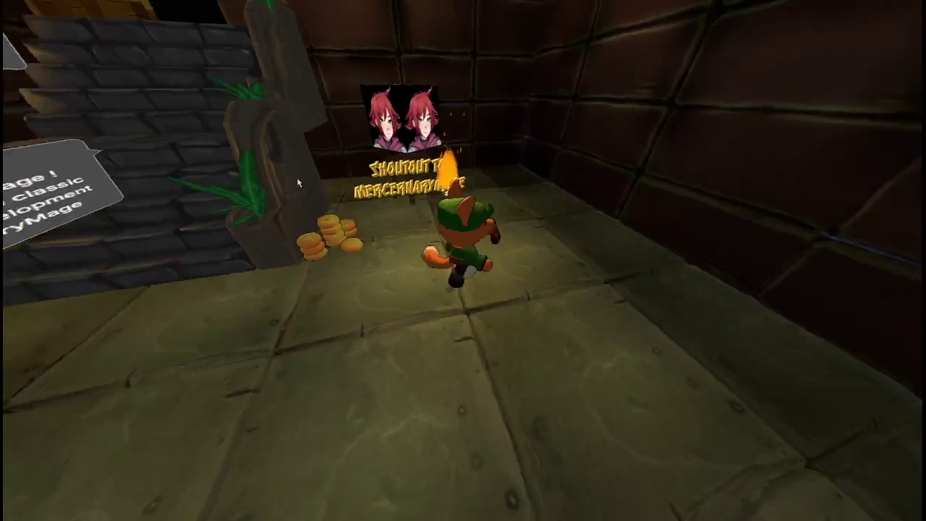
key("s")
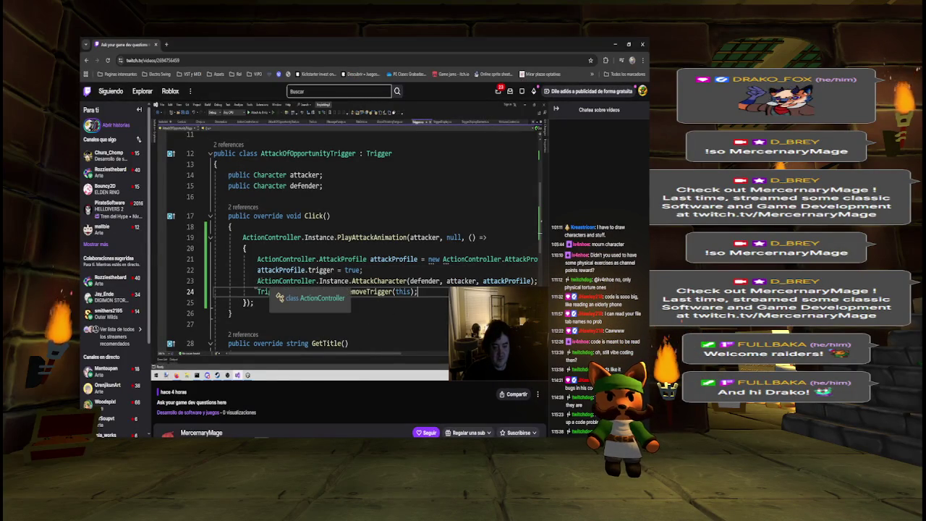
Skip the VOD ahead to about 2:17:08 and 2:25:14, then reload the player after the network error.
mouse_move(377, 353)
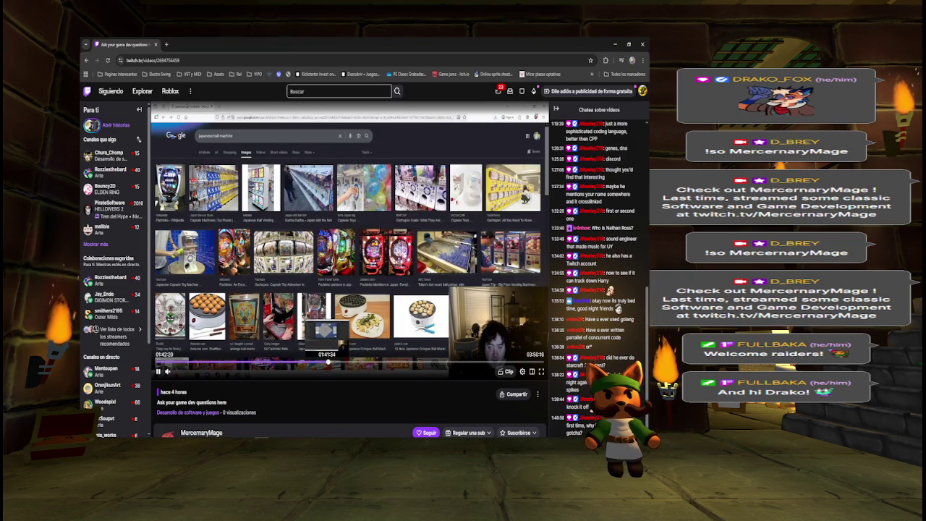
key("Right")
key("Right")
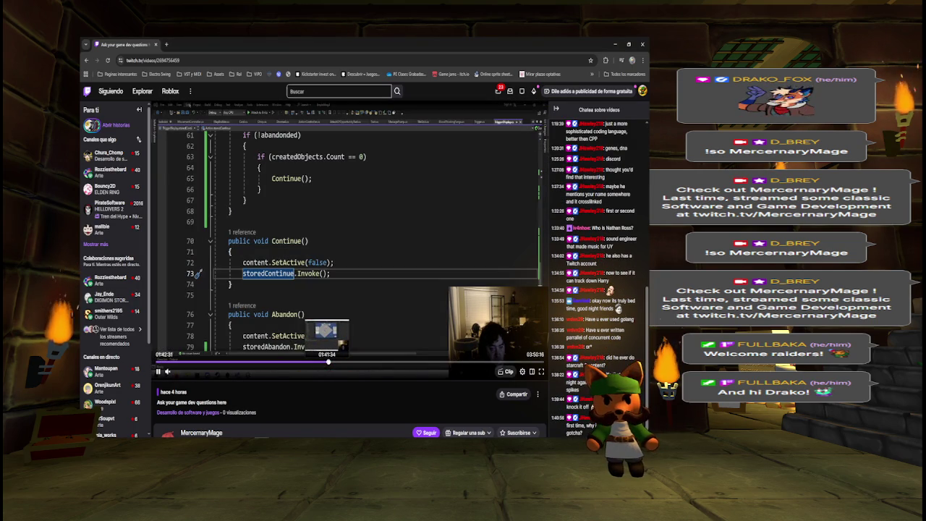
key("Right")
key("Right")
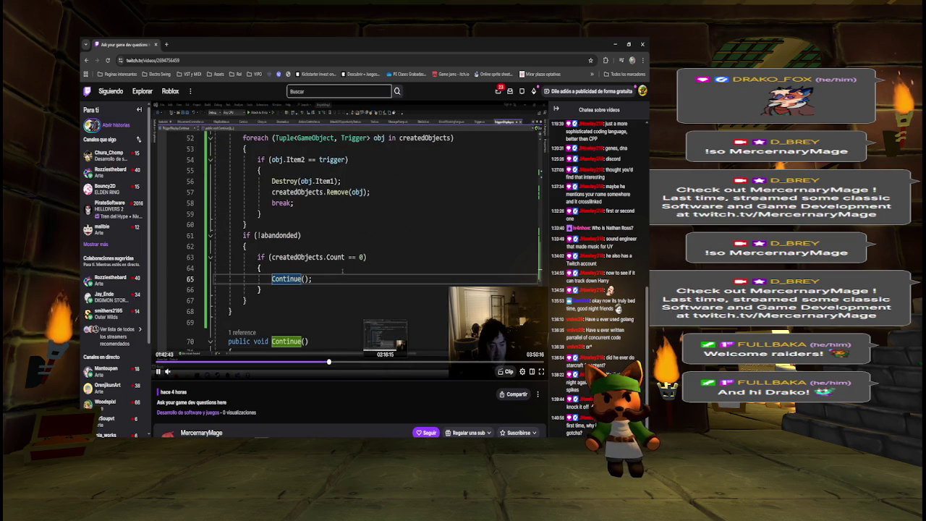
left_click(389, 362)
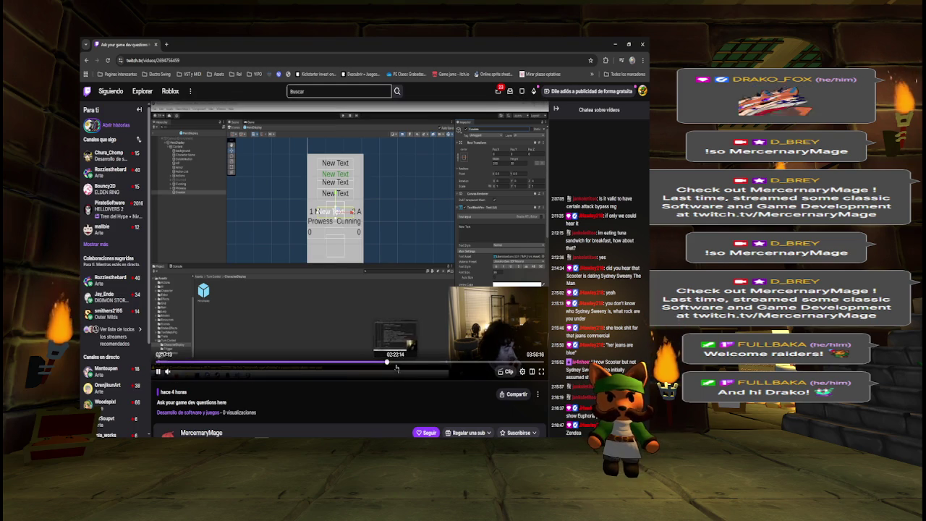
left_click(388, 362)
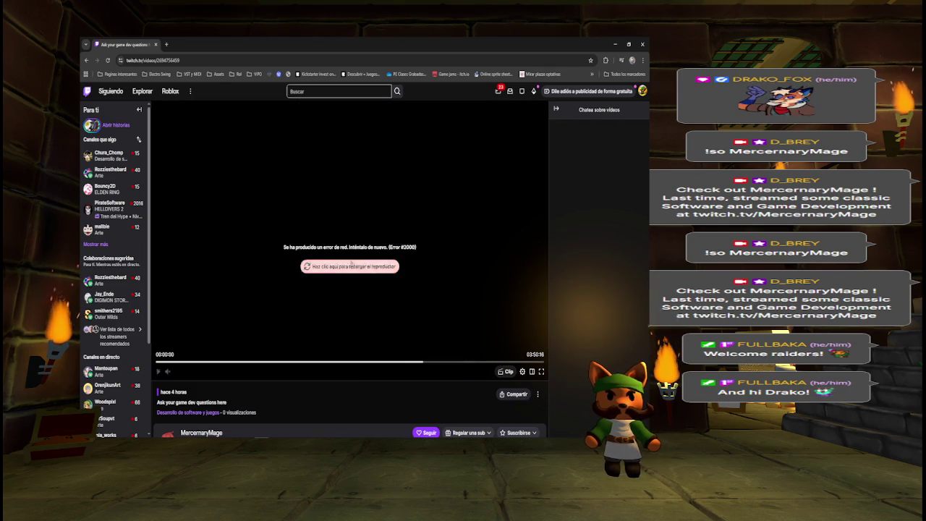
left_click(395, 267)
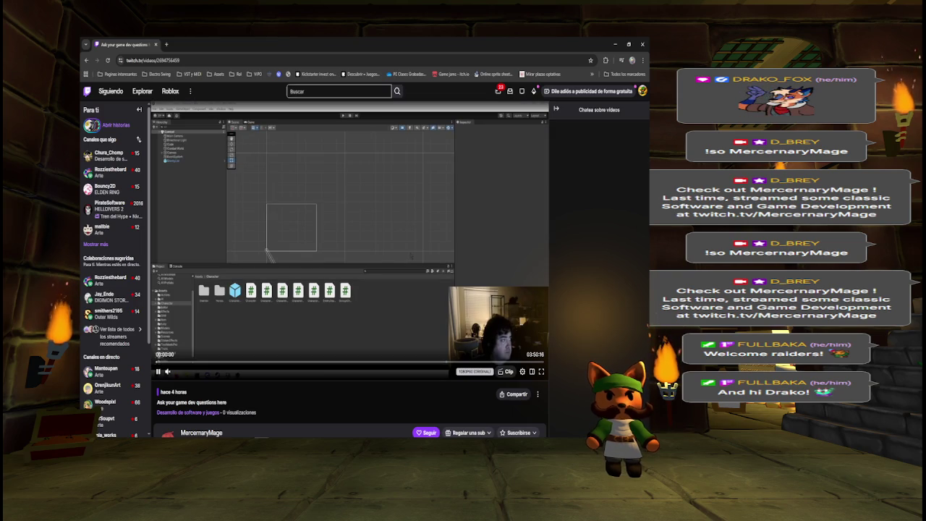
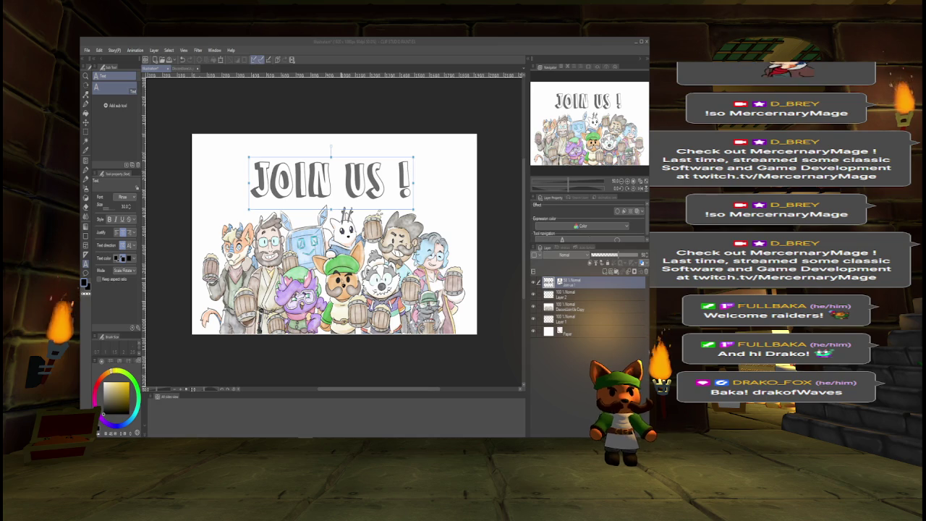
Commit the JOIN US ! text, reselect it, and switch its layer effect to a border outline.
key("Escape")
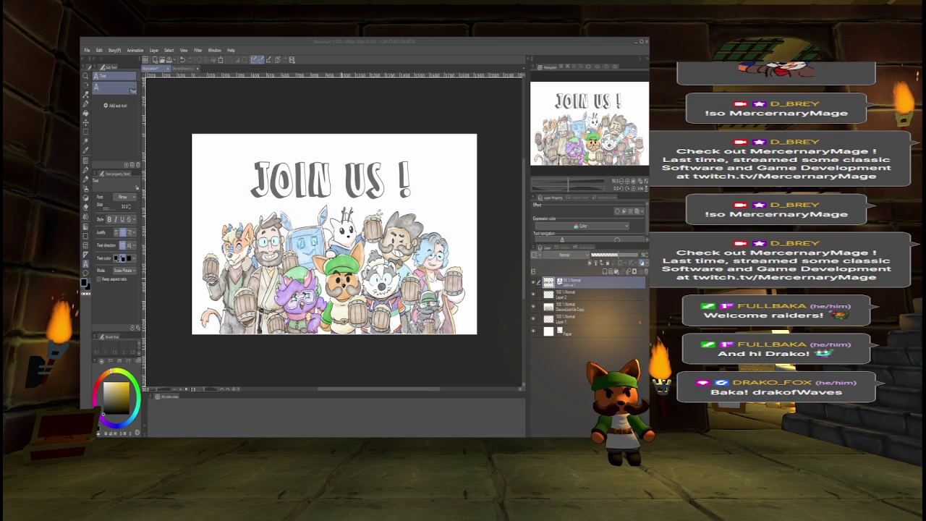
left_click(331, 180)
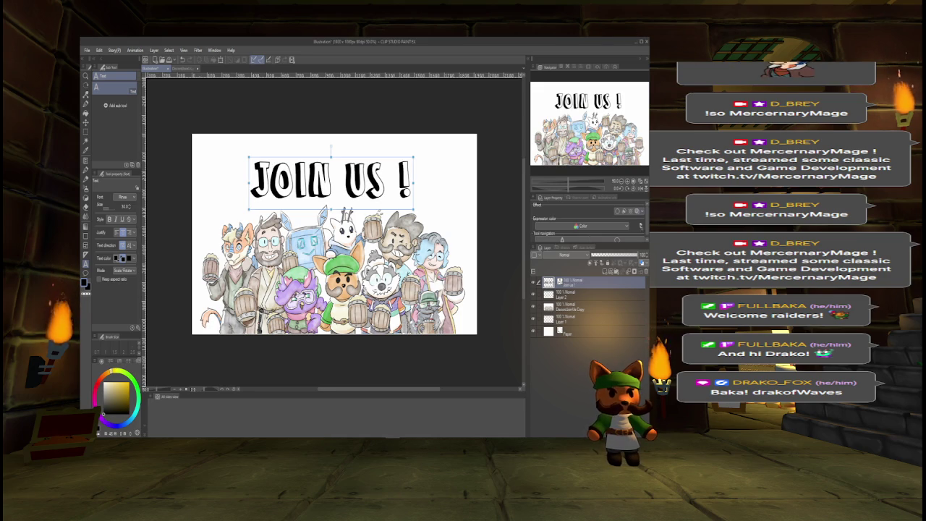
left_click(617, 210)
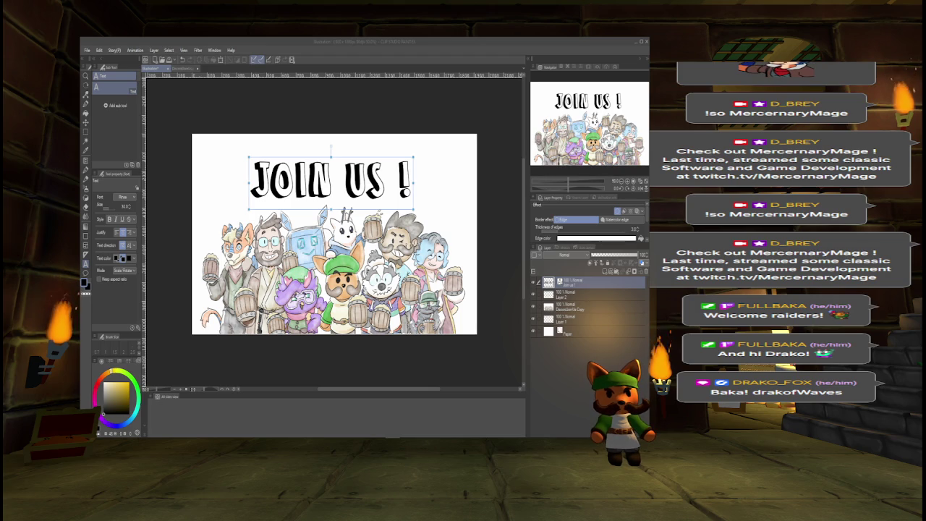
Give the JOIN US ! text a red border edge, then turn the border effect off again.
key("Return")
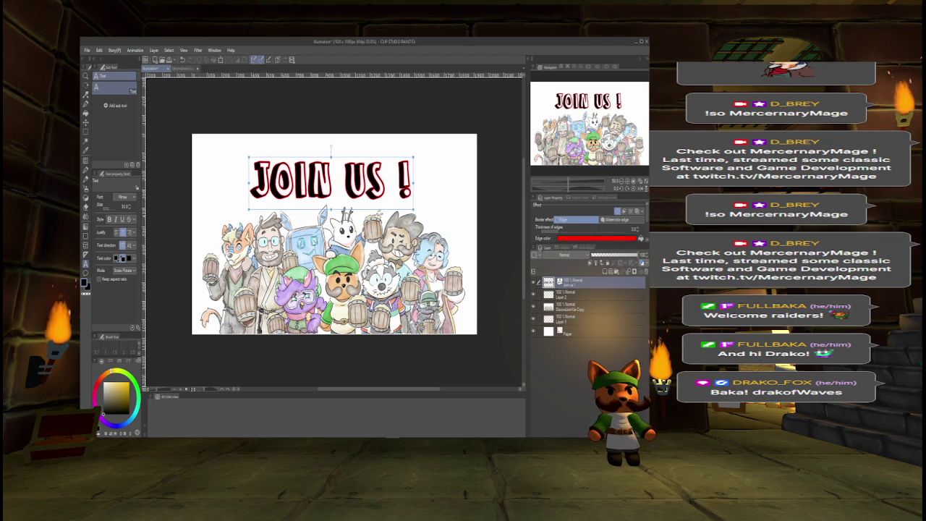
left_click(617, 211)
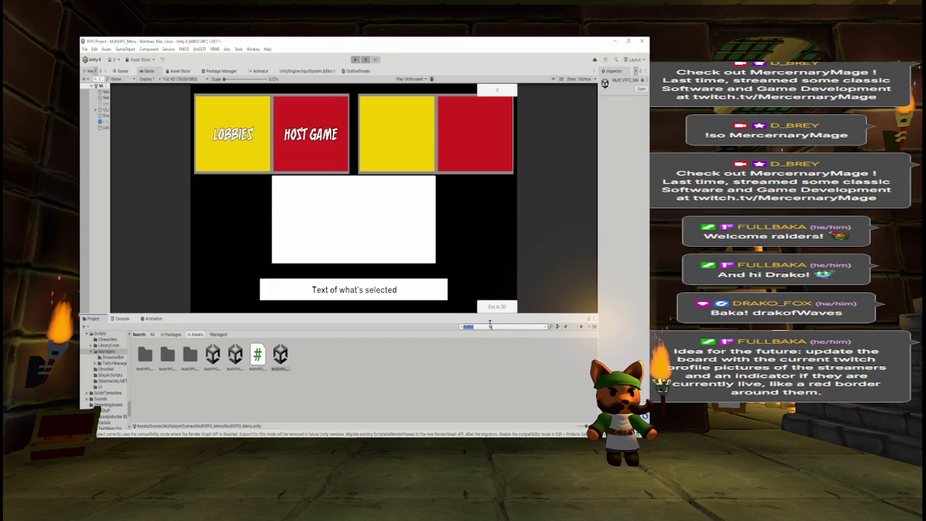
Open MultiVPO_Game.unity and show it in the editable Scene view.
left_click(213, 354)
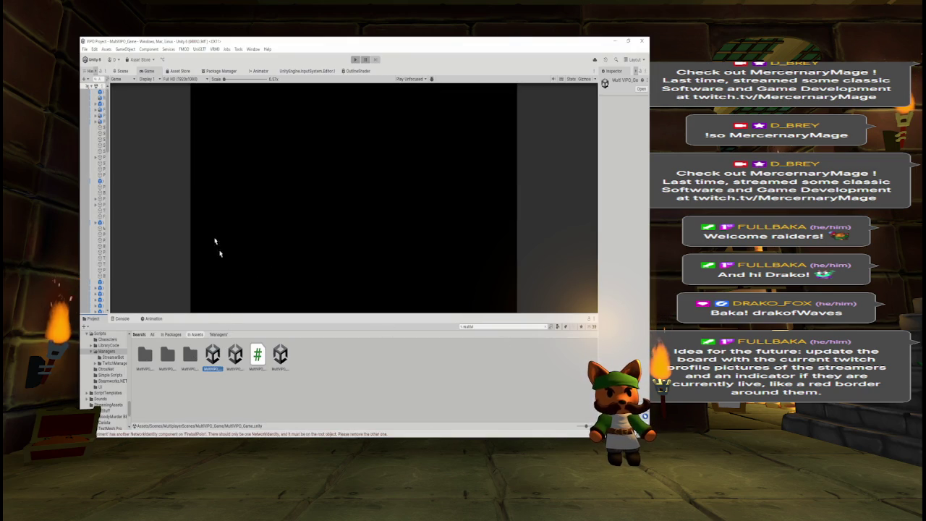
left_click(123, 71)
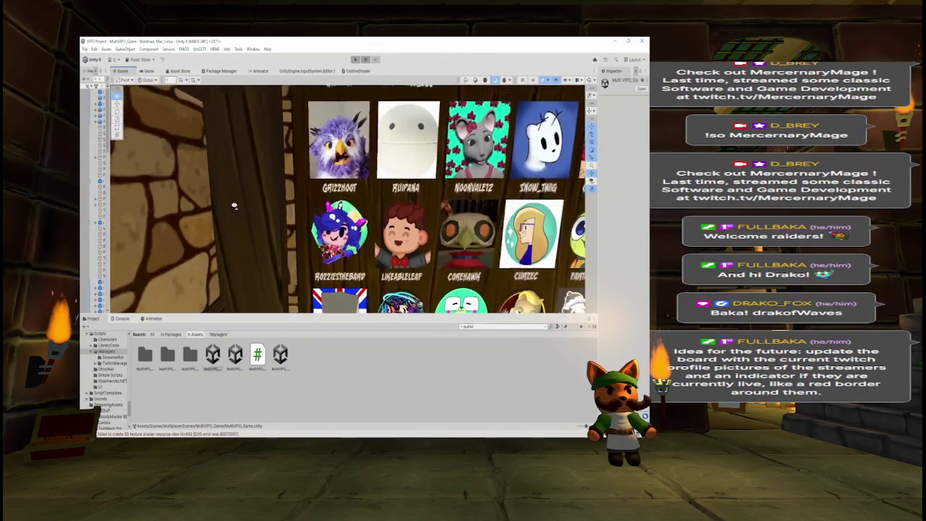
mouse_move(234, 206)
left_mouse_down()
mouse_move(268, 206)
mouse_move(233, 205)
left_mouse_up()
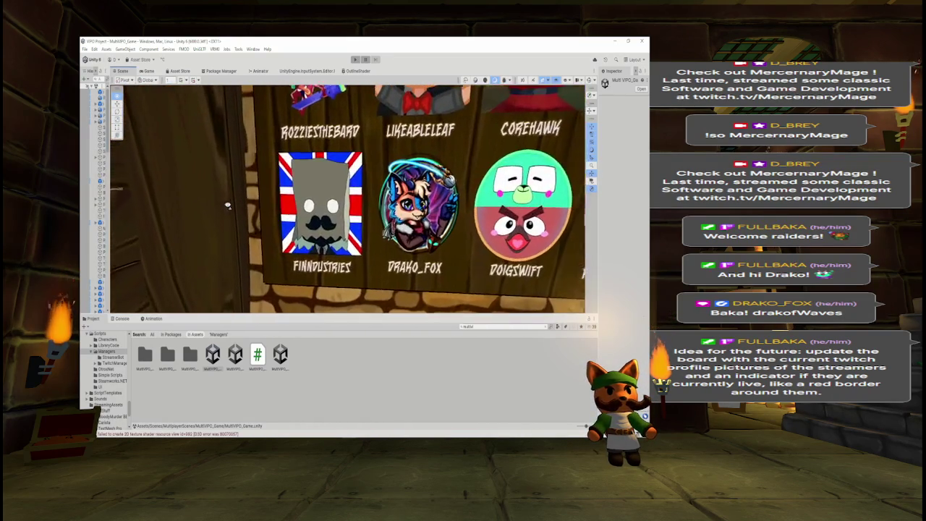
left_click_drag(239, 205, 229, 204)
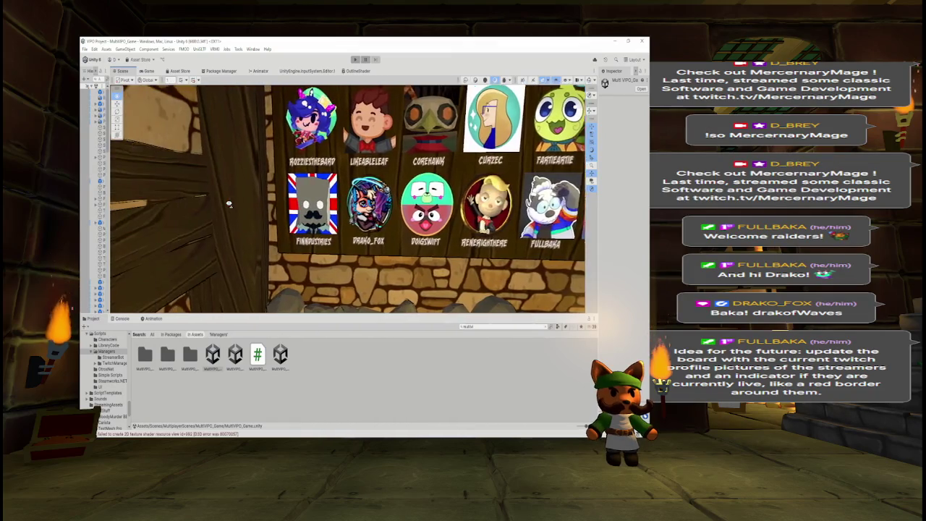
scroll(228, 204, "down", 5)
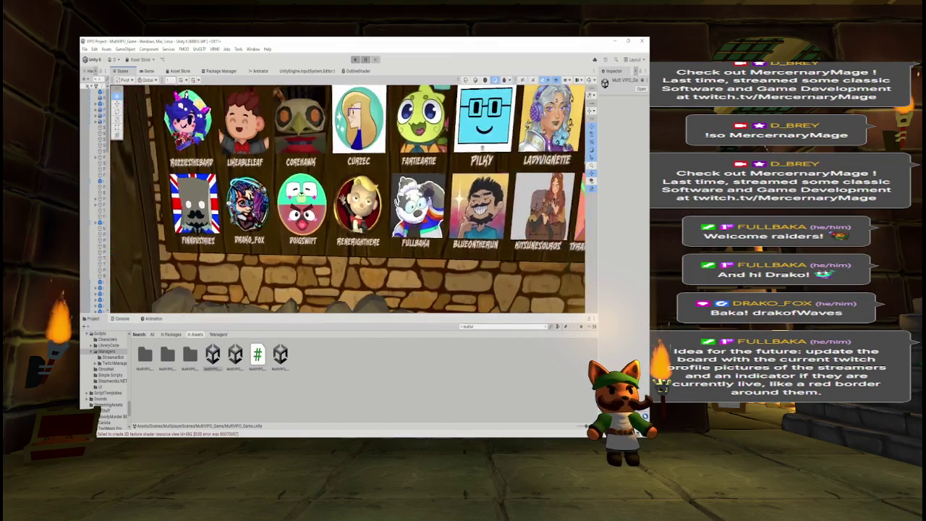
left_click_drag(229, 204, 260, 204)
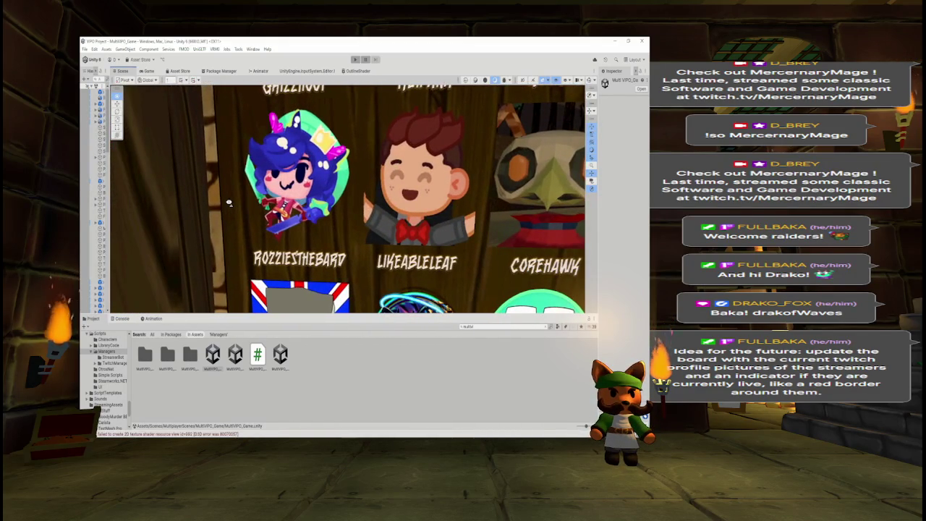
scroll(228, 203, "down", 5)
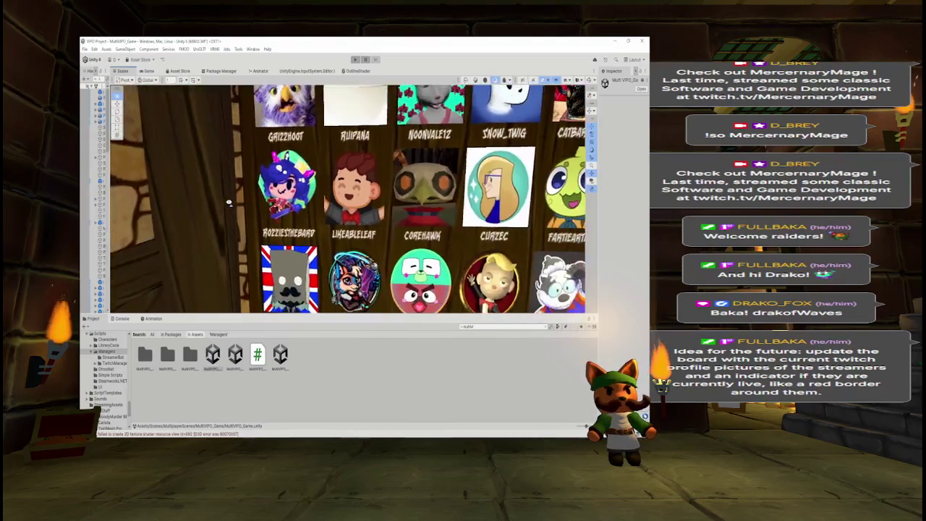
scroll(395, 174, "up", 3)
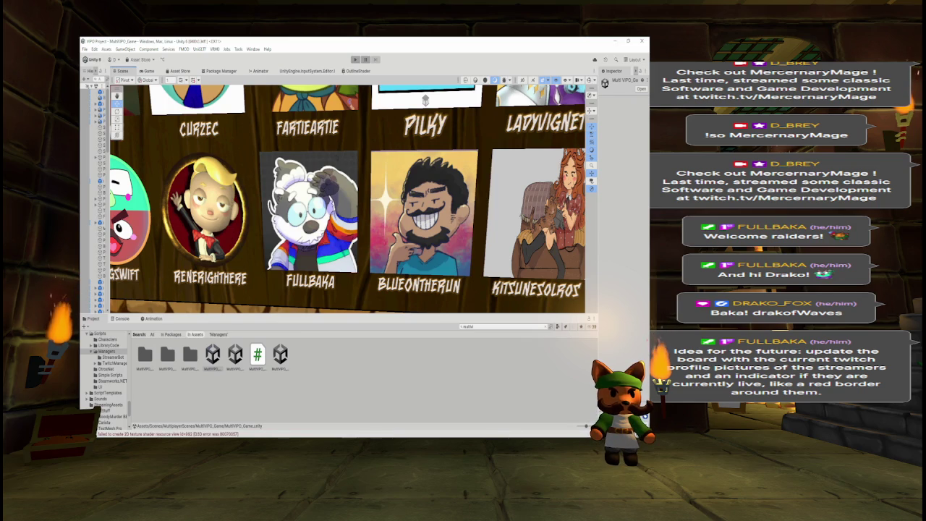
scroll(425, 100, "down", 5)
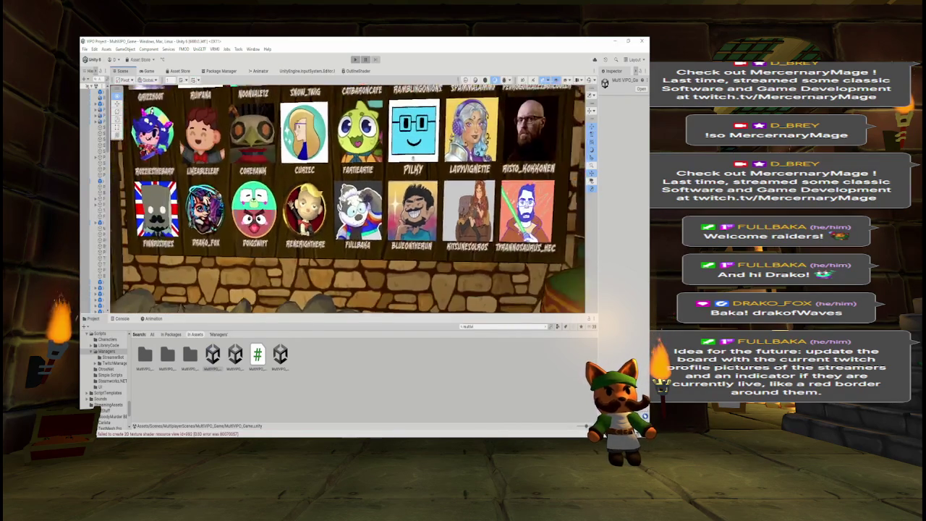
mouse_move(341, 198)
left_mouse_down()
mouse_move(314, 311)
mouse_move(285, 321)
left_mouse_up()
left_click_drag(341, 160, 341, 198)
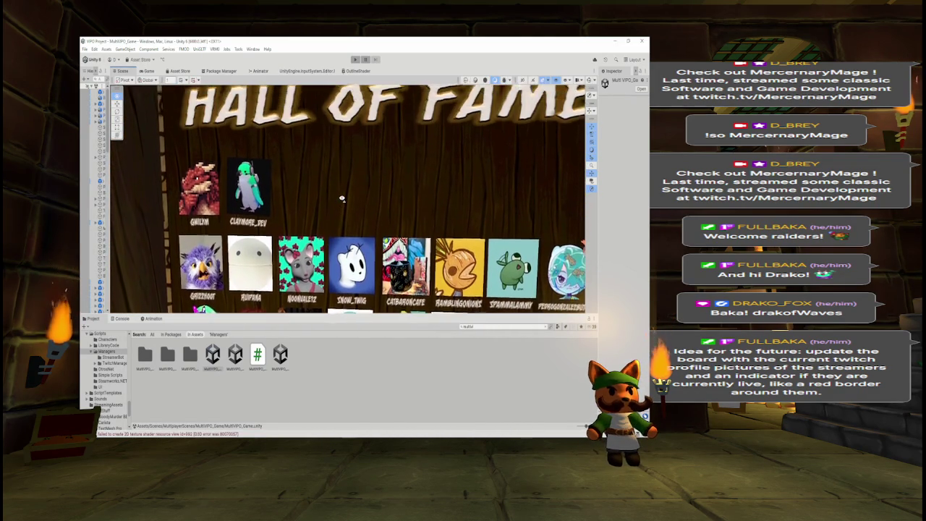
scroll(341, 199, "up", 4)
scroll(342, 199, "down", 4)
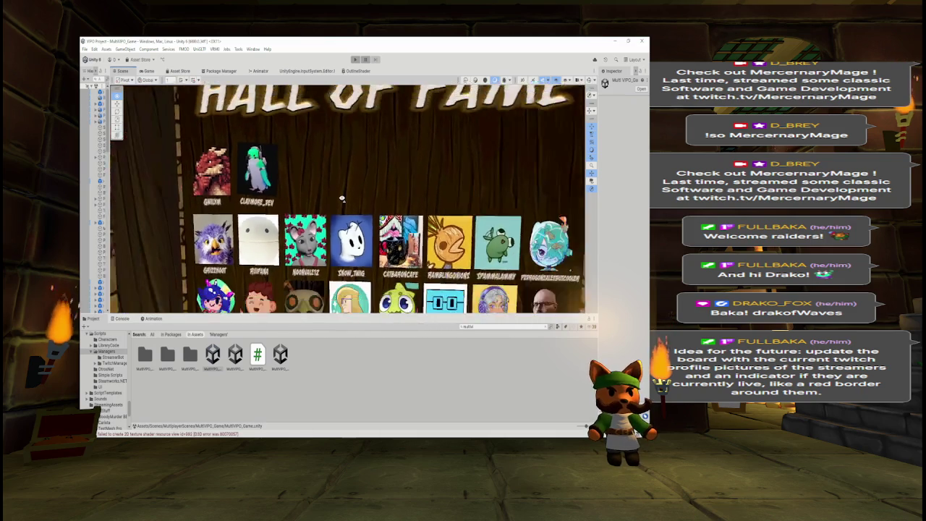
scroll(342, 199, "down", 1)
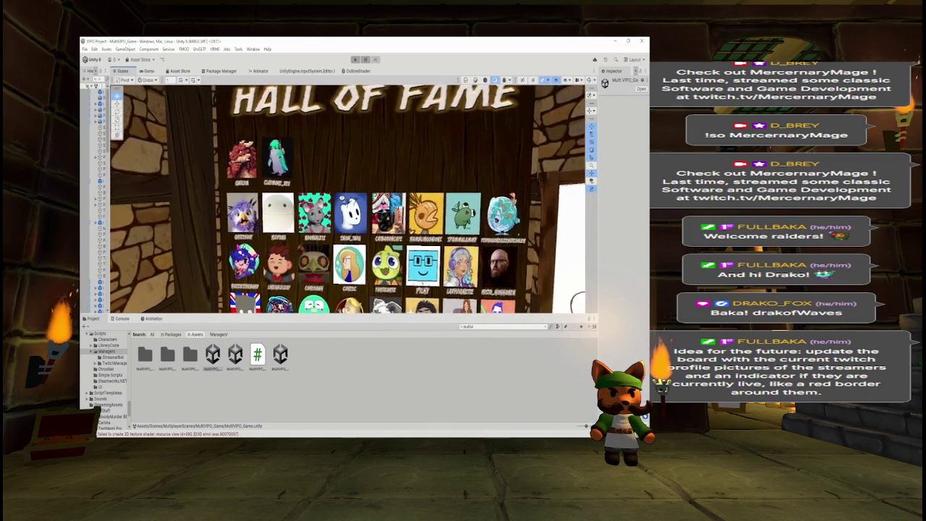
left_click_drag(341, 236, 342, 181)
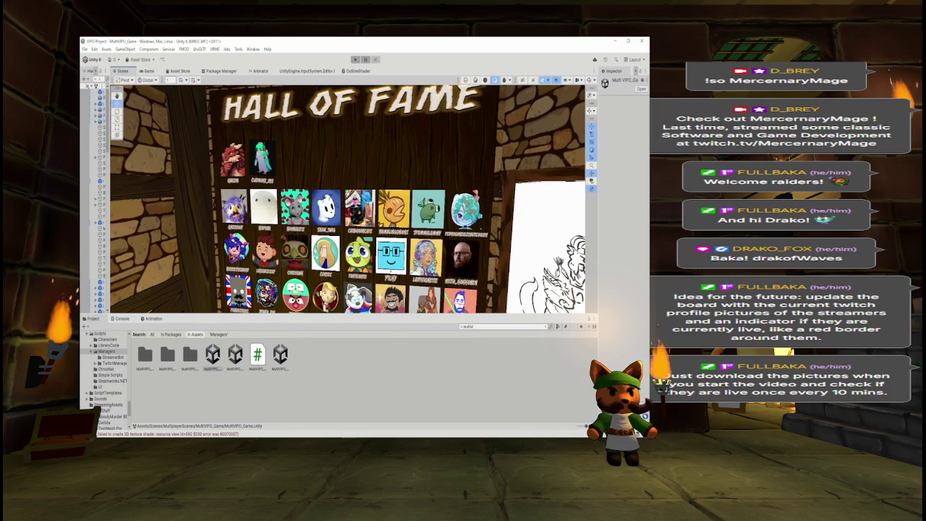
scroll(347, 199, "up", 5)
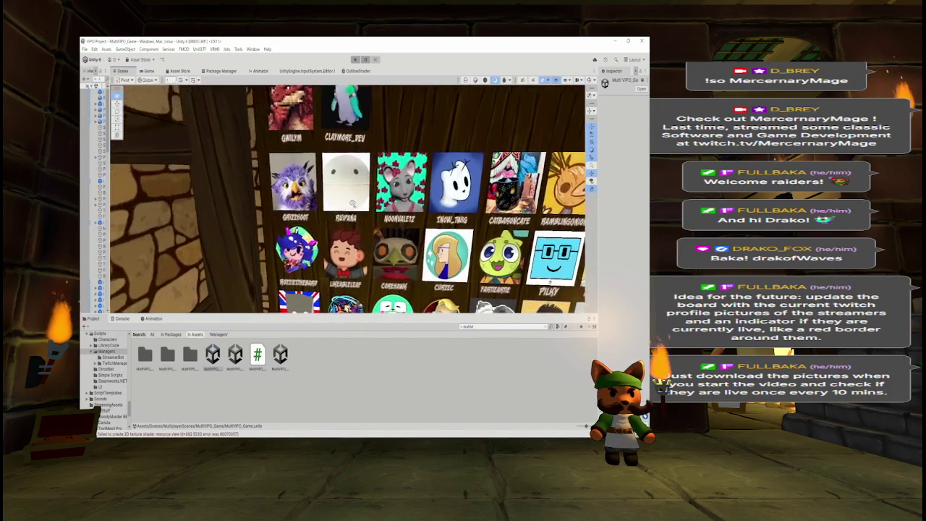
scroll(355, 205, "down", 3)
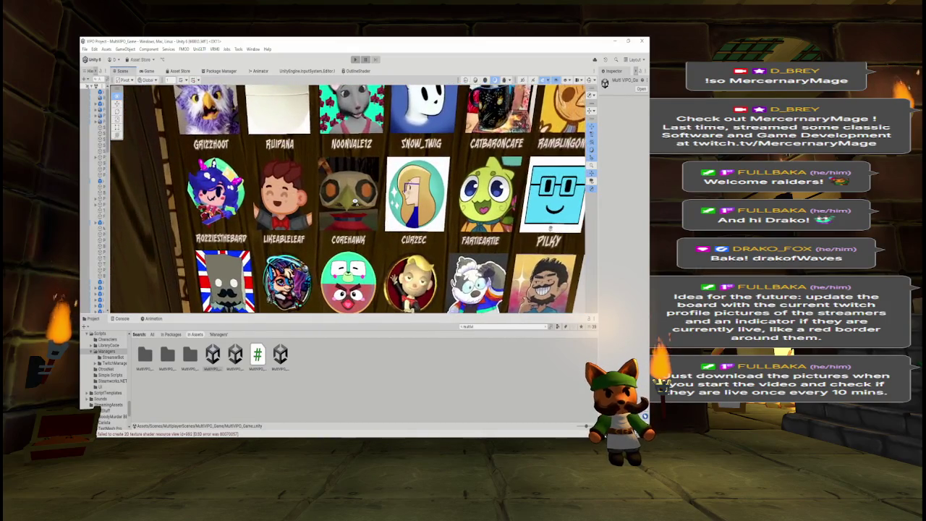
scroll(355, 202, "down", 1)
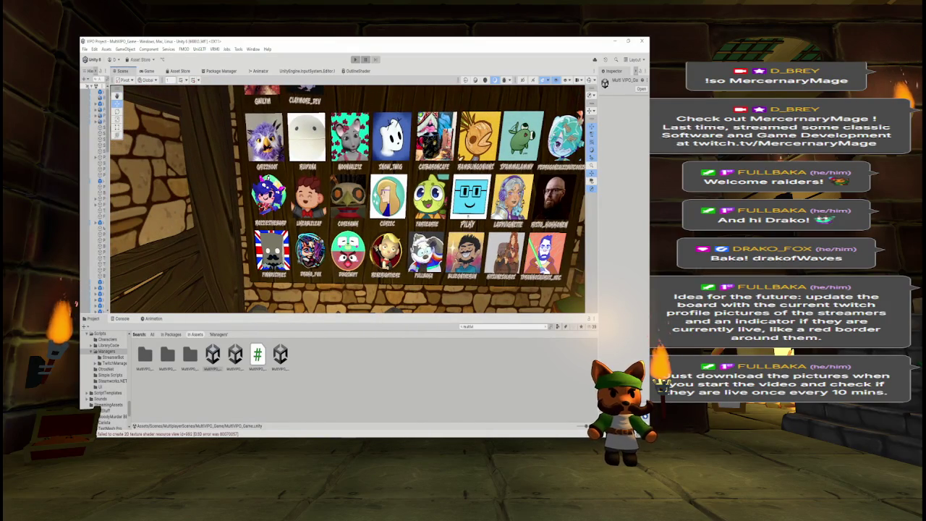
scroll(355, 203, "up", 2)
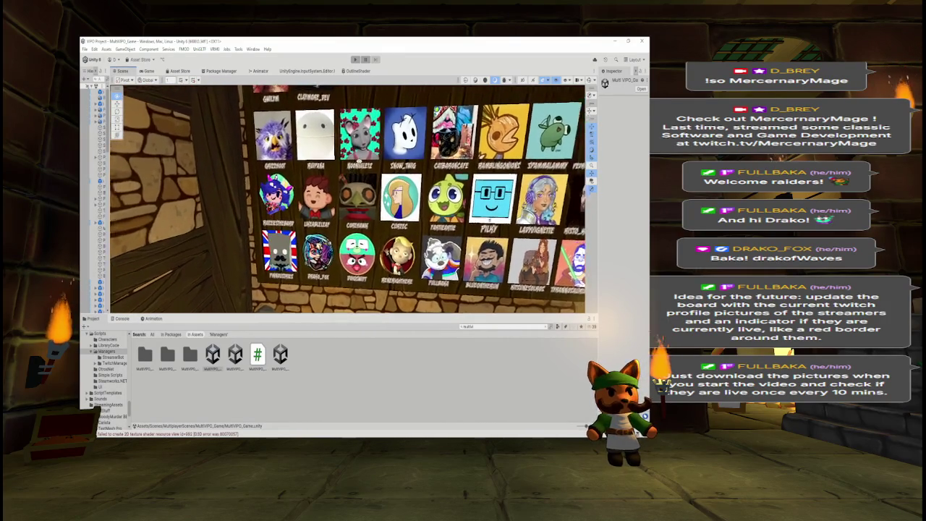
left_click_drag(325, 154, 366, 154)
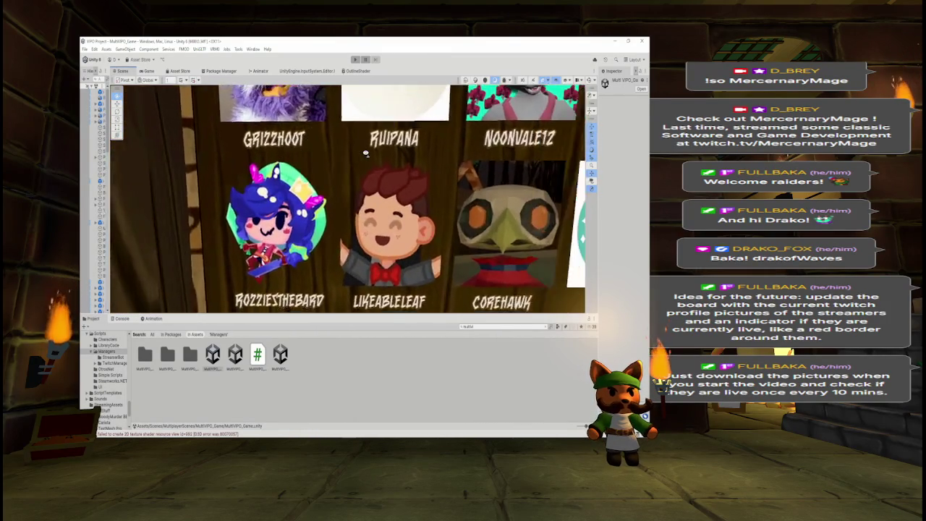
scroll(365, 153, "down", 5)
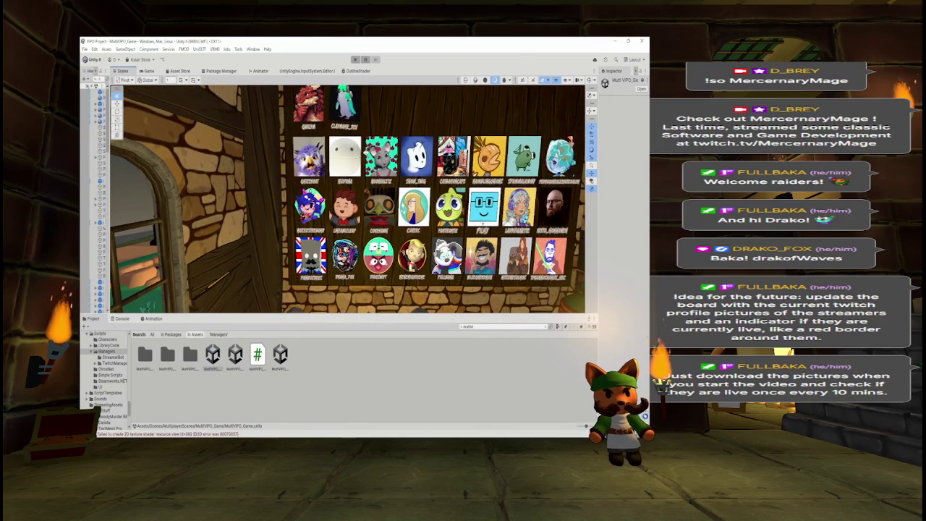
left_click_drag(366, 153, 448, 153)
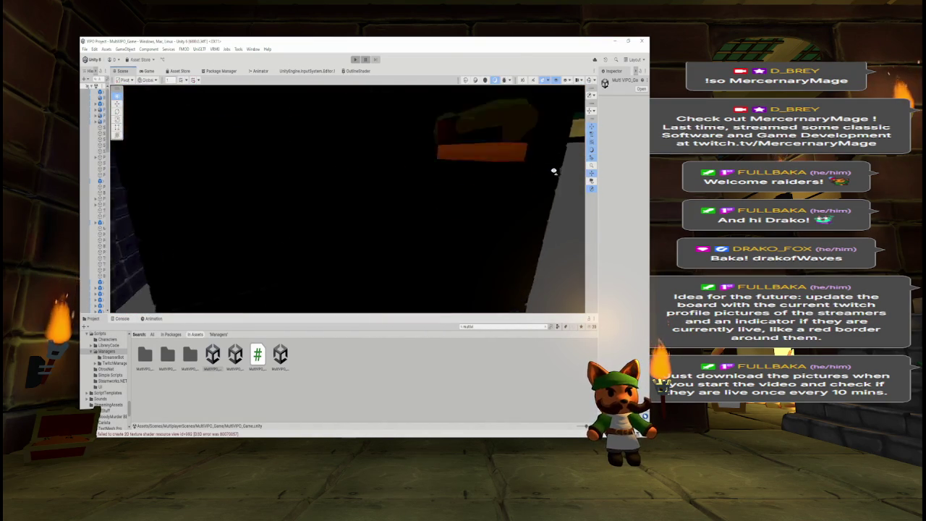
scroll(548, 171, "up", 3)
scroll(543, 171, "up", 5)
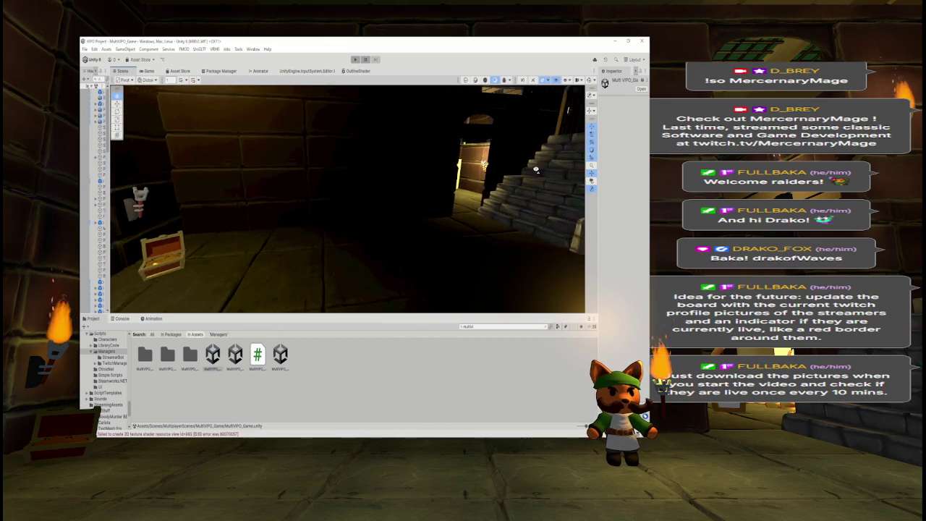
left_click_drag(534, 169, 463, 170)
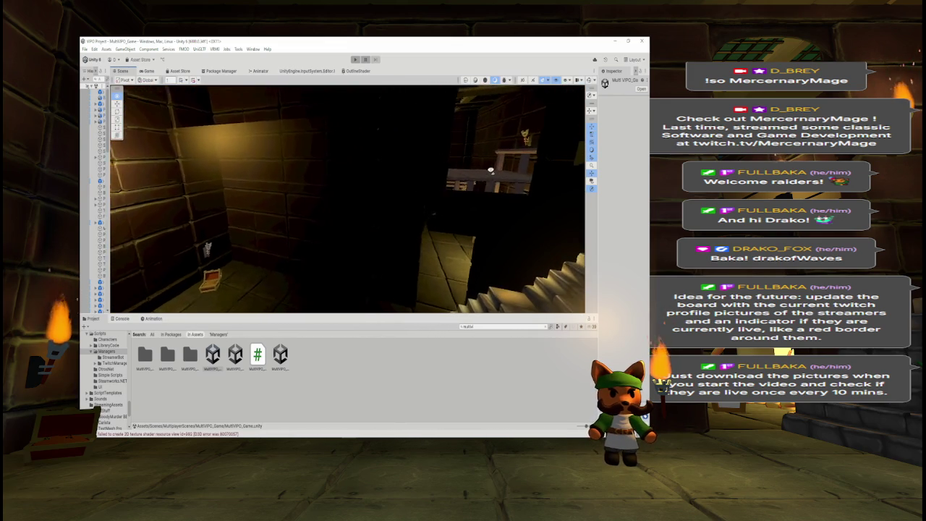
mouse_move(482, 172)
left_mouse_down()
mouse_move(341, 174)
mouse_move(368, 156)
mouse_move(430, 188)
mouse_move(376, 190)
mouse_move(375, 178)
left_mouse_up()
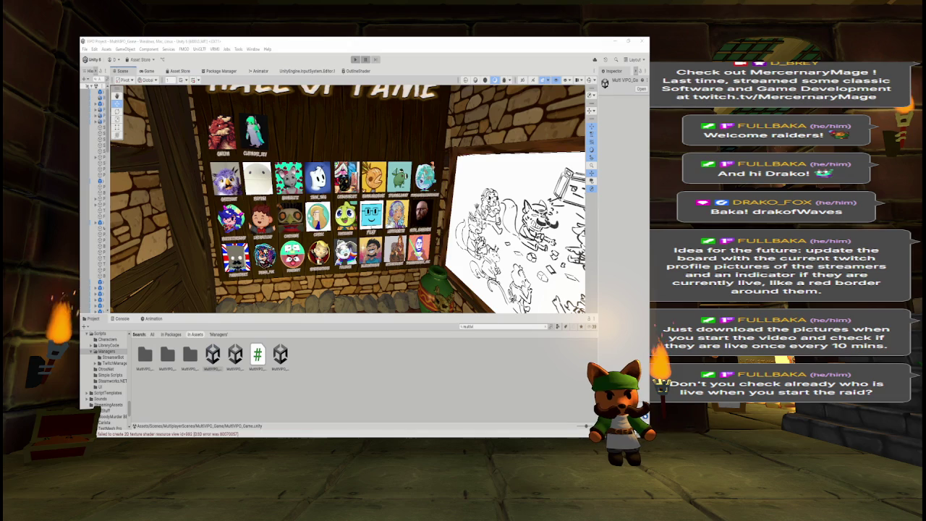
mouse_move(383, 190)
left_mouse_down()
mouse_move(410, 188)
mouse_move(392, 233)
left_mouse_up()
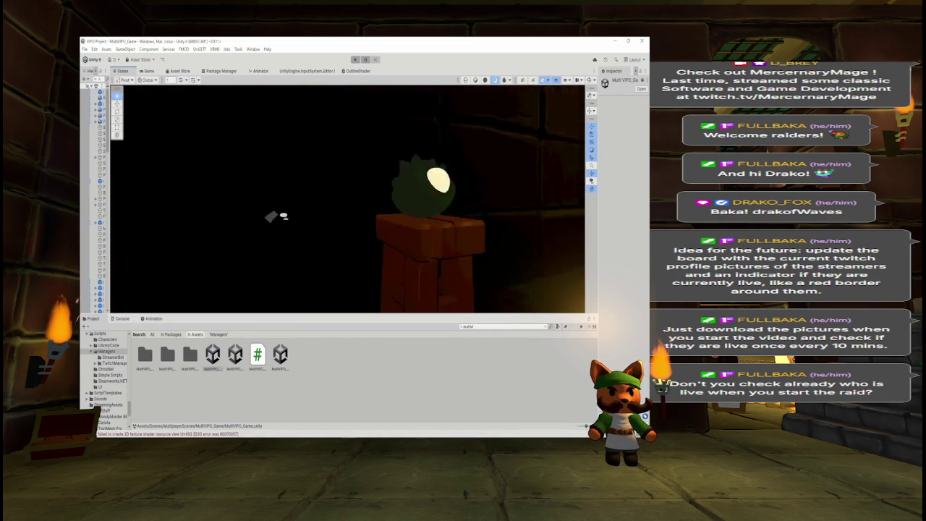
mouse_move(254, 212)
left_mouse_down()
mouse_move(577, 221)
mouse_move(99, 257)
mouse_move(632, 256)
left_mouse_up()
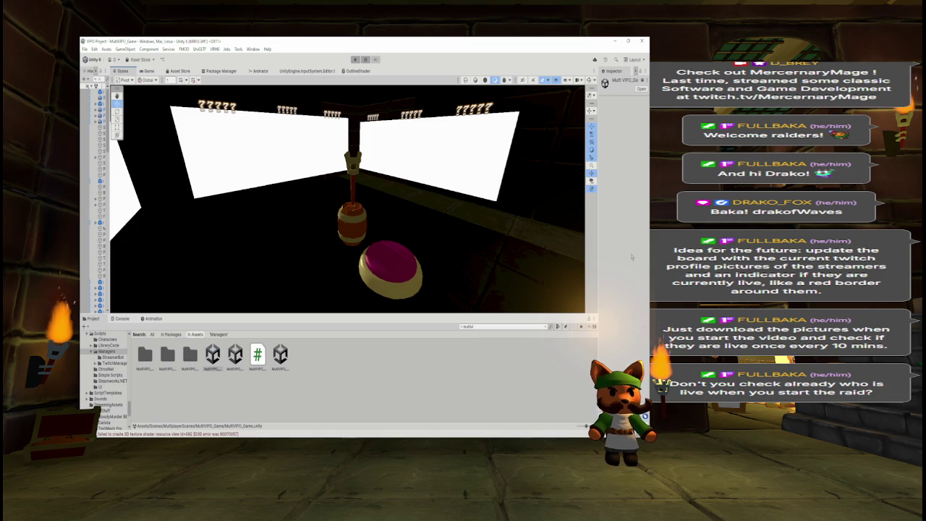
mouse_move(516, 209)
left_mouse_down()
mouse_move(518, 188)
mouse_move(534, 183)
left_mouse_up()
left_click_drag(645, 177, 648, 179)
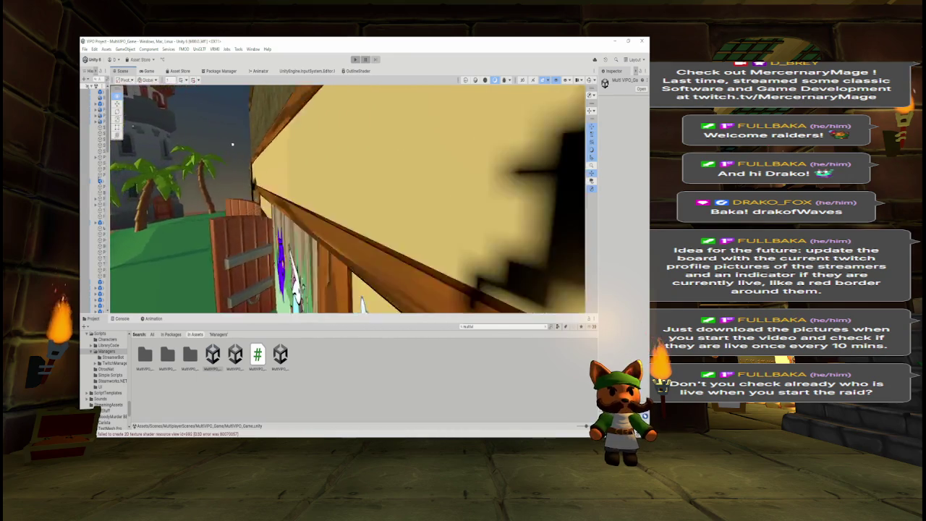
left_click_drag(232, 144, 360, 124)
left_click_drag(218, 195, 205, 197)
scroll(410, 198, "down", 3)
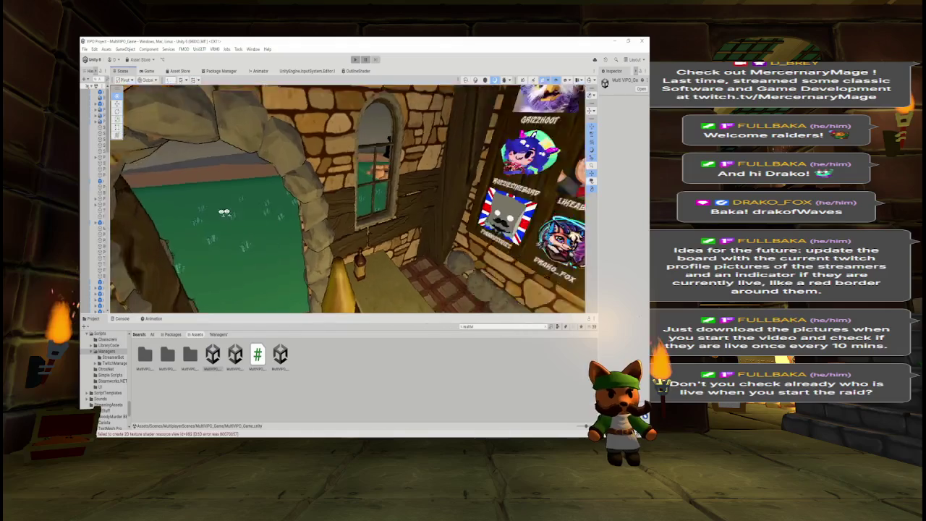
mouse_move(391, 212)
left_mouse_down()
mouse_move(362, 212)
mouse_move(404, 200)
mouse_move(355, 210)
mouse_move(335, 154)
left_mouse_up()
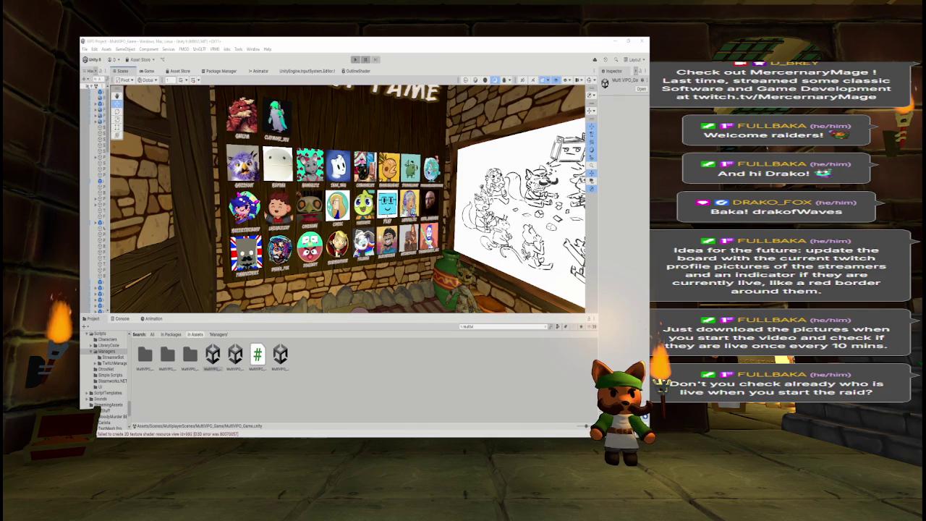
key("f")
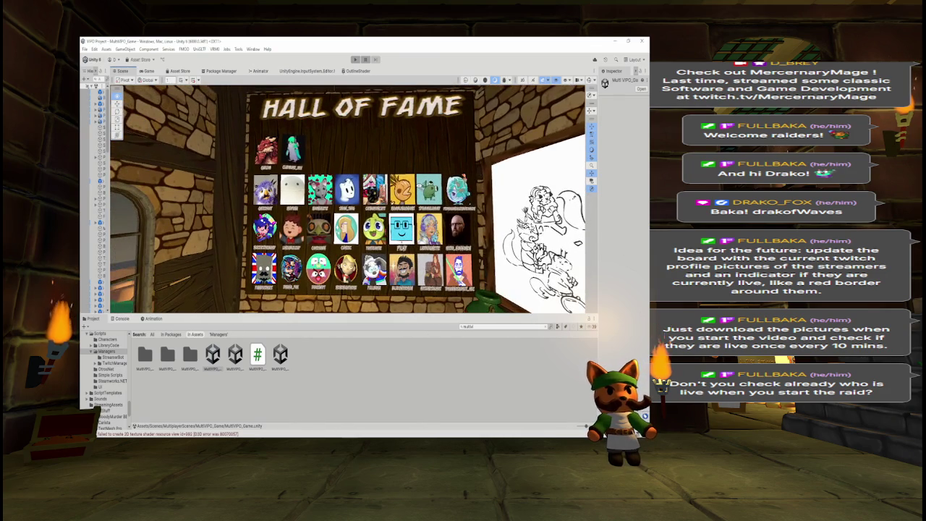
scroll(348, 199, "up", 5)
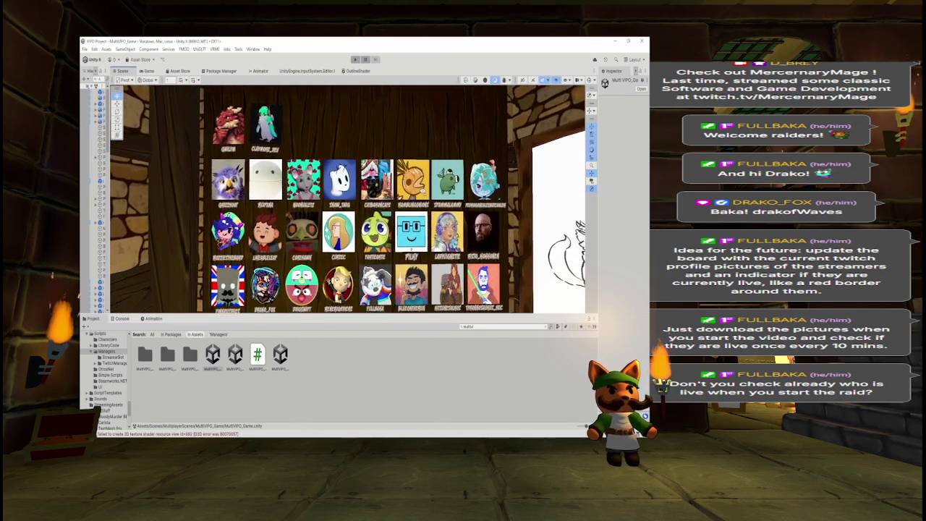
scroll(348, 199, "down", 3)
scroll(347, 199, "up", 3)
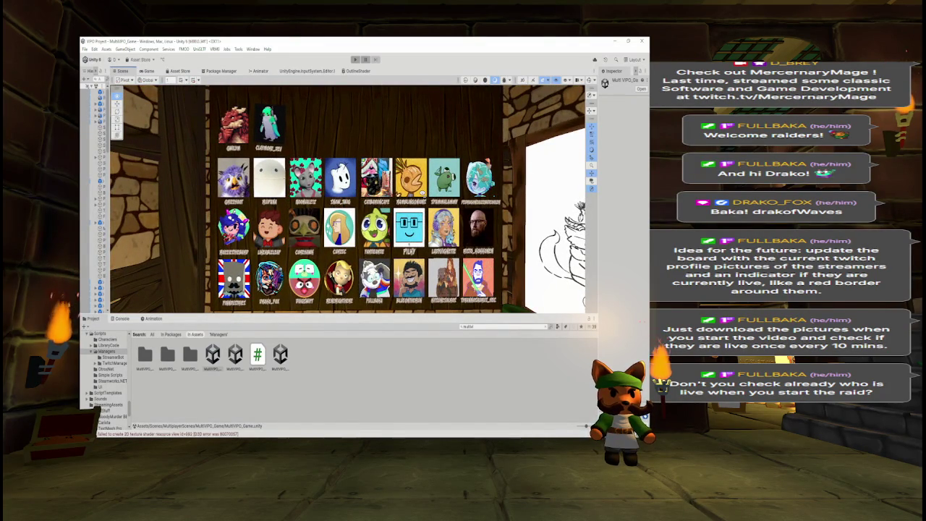
scroll(313, 191, "up", 3)
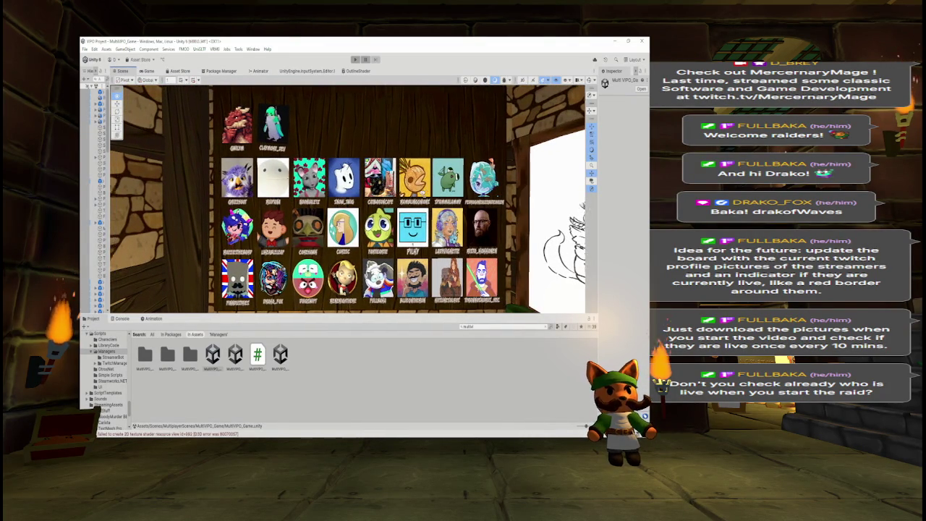
scroll(348, 199, "down", 3)
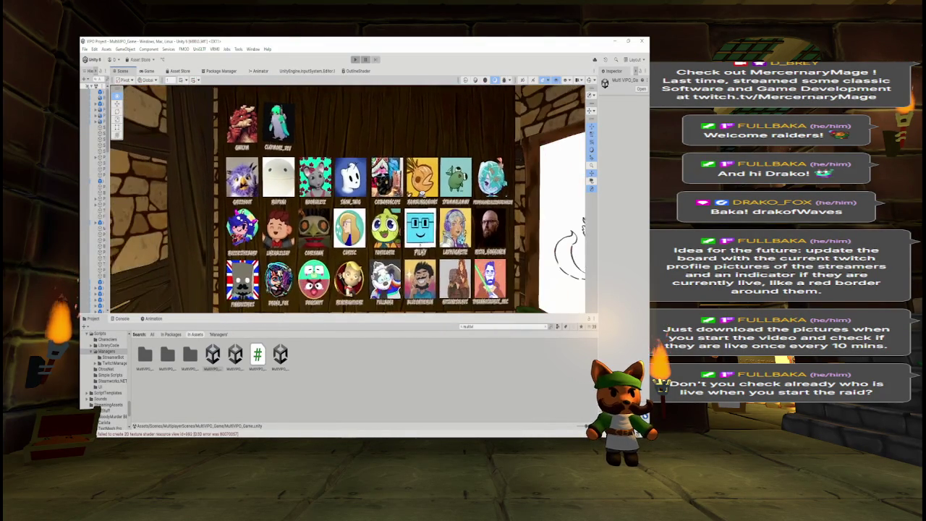
mouse_move(416, 194)
left_mouse_down()
mouse_move(403, 196)
mouse_move(571, 165)
mouse_move(578, 169)
mouse_move(567, 187)
left_mouse_up()
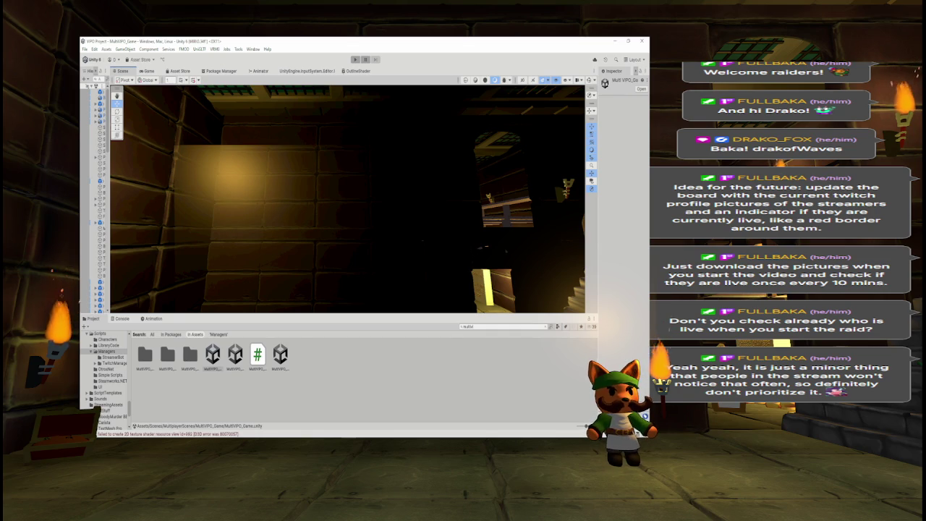
Open MultiVPO_Menu.unity, play it to preview the Lobbies/Host Game menu, then return to Clip Studio Paint.
left_click(280, 355)
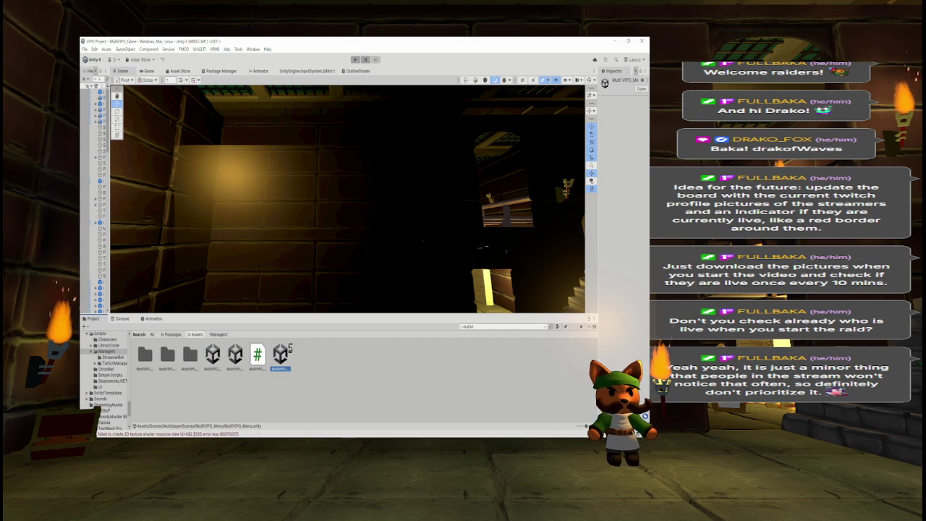
double_click(280, 354)
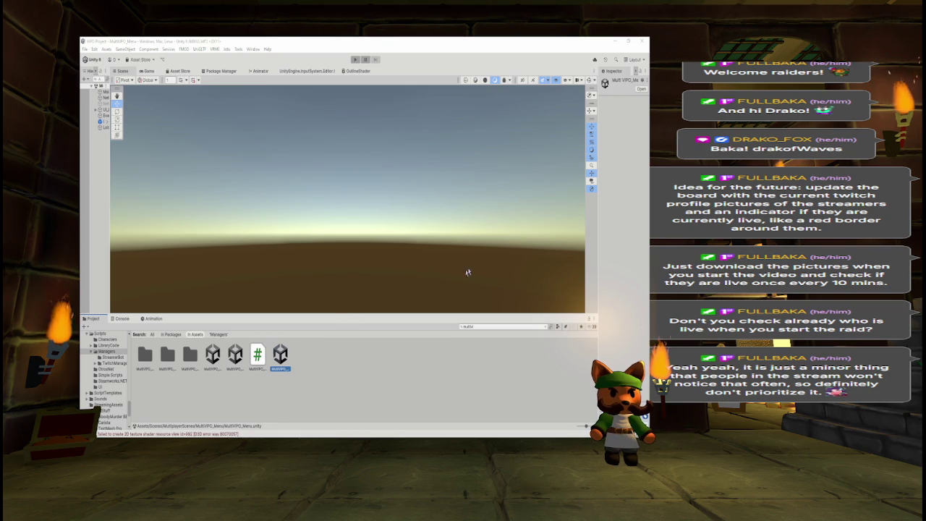
key("ctrl+p")
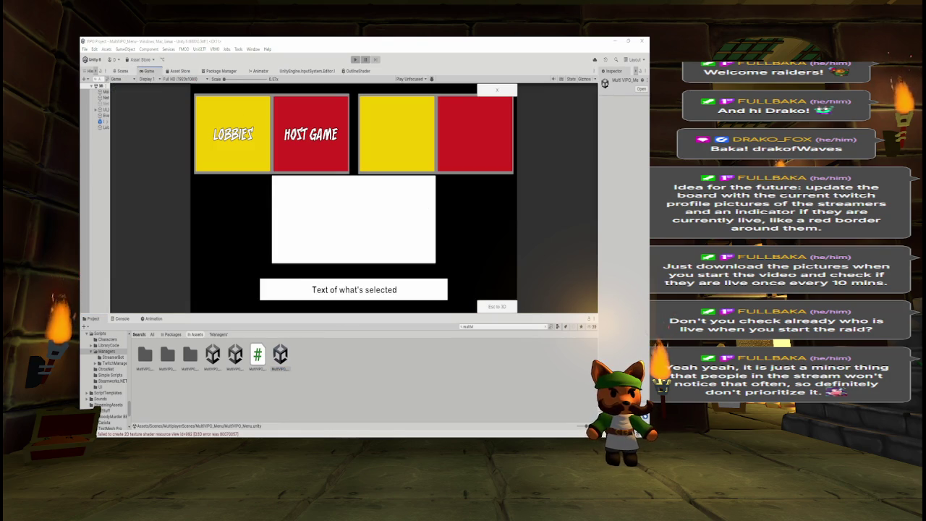
key("alt+Tab")
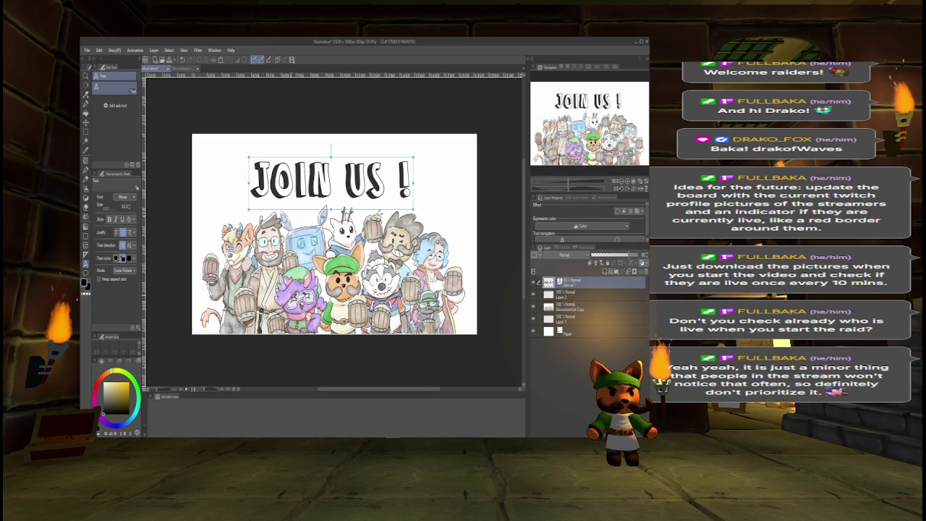
Nudge the JOIN US ! text slightly and toggle its layer visibility until it ends up hidden.
left_click_drag(385, 158, 391, 162)
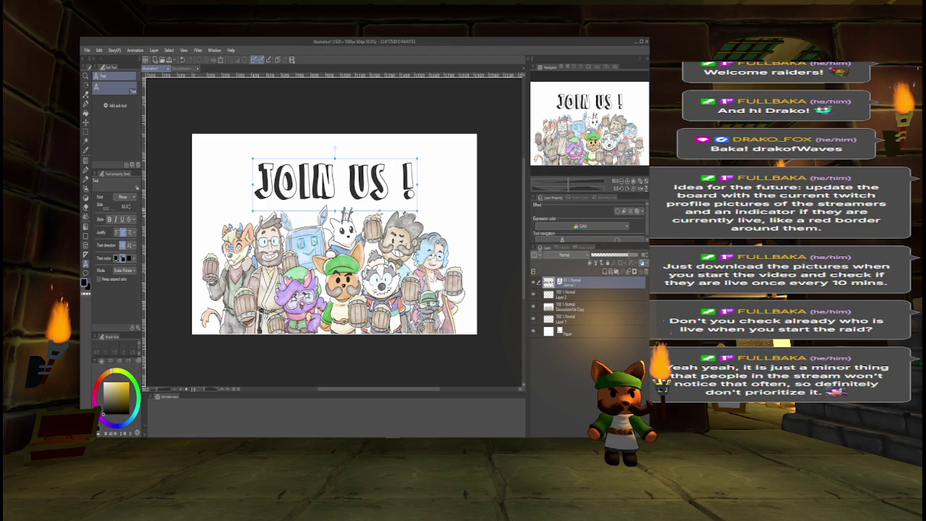
left_click(572, 295)
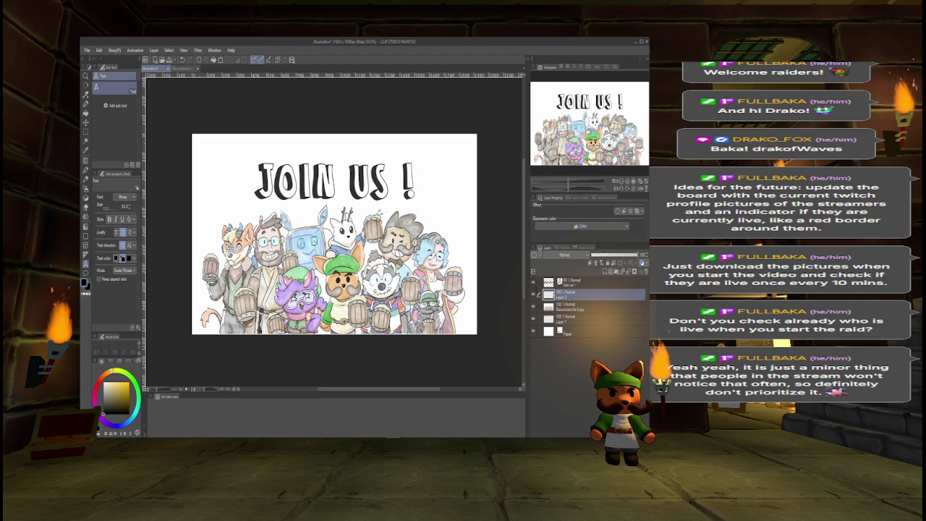
left_click(533, 282)
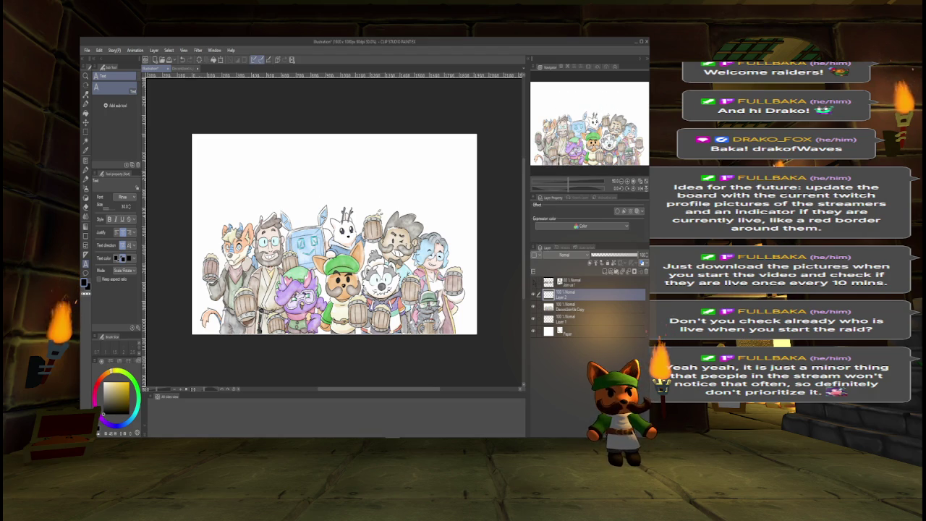
left_click(534, 282)
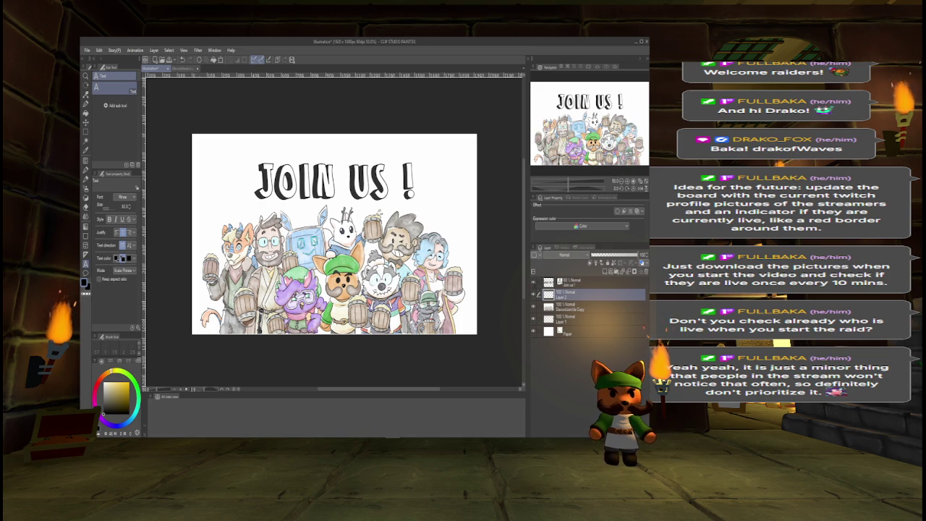
left_click(533, 281)
left_click(87, 50)
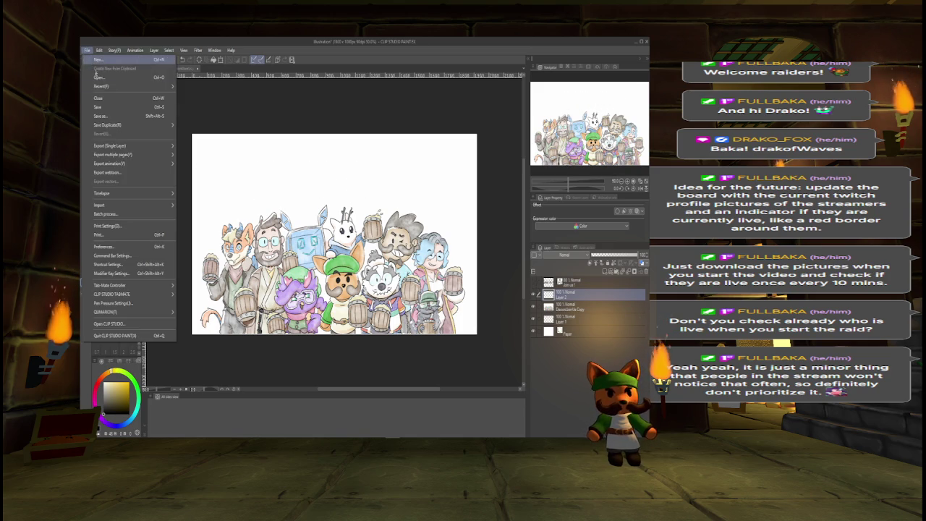
Export the text-free art as a PNG named 'kinOrNotHaver'.
mouse_move(138, 145)
left_click(198, 165)
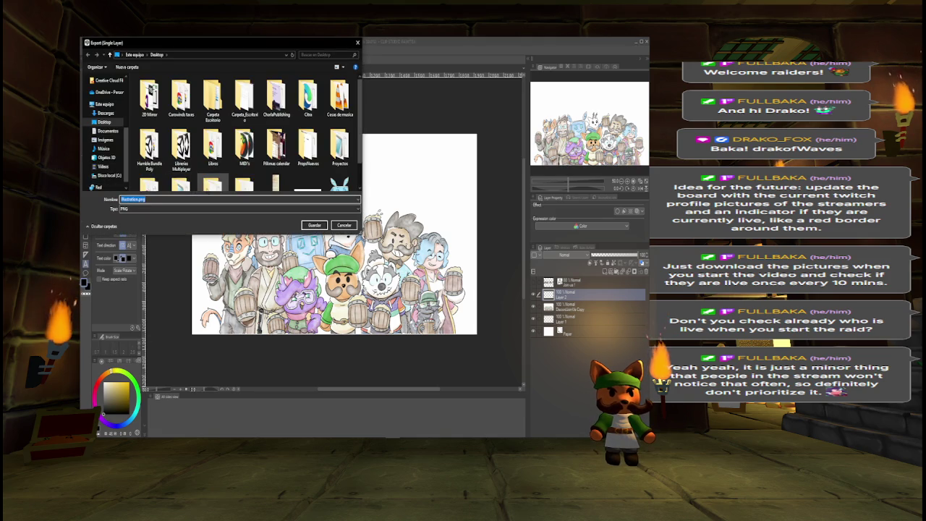
type("ki")
type("nOrNot")
type("Have")
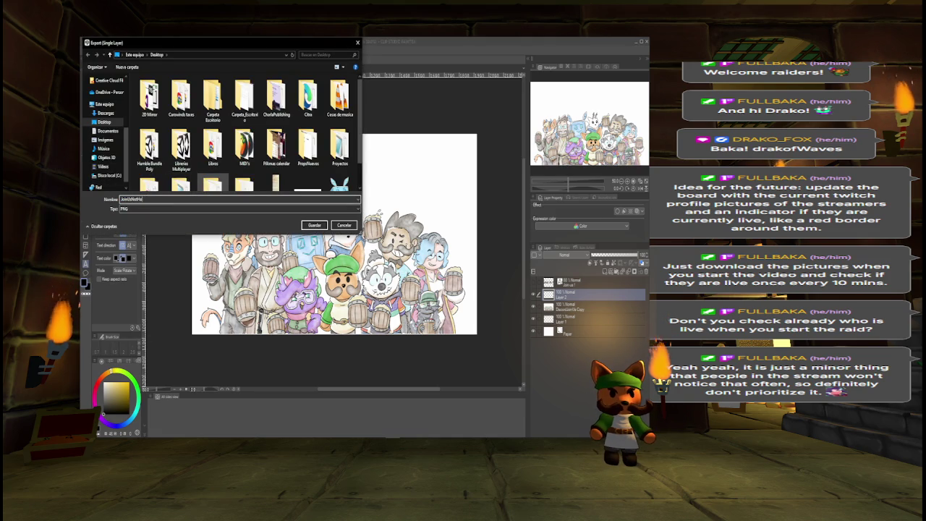
type("r")
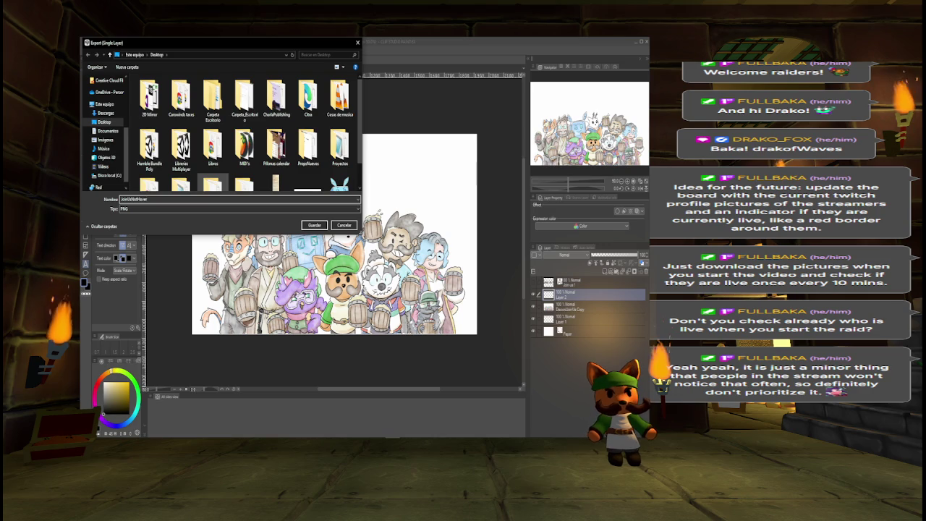
key("Return")
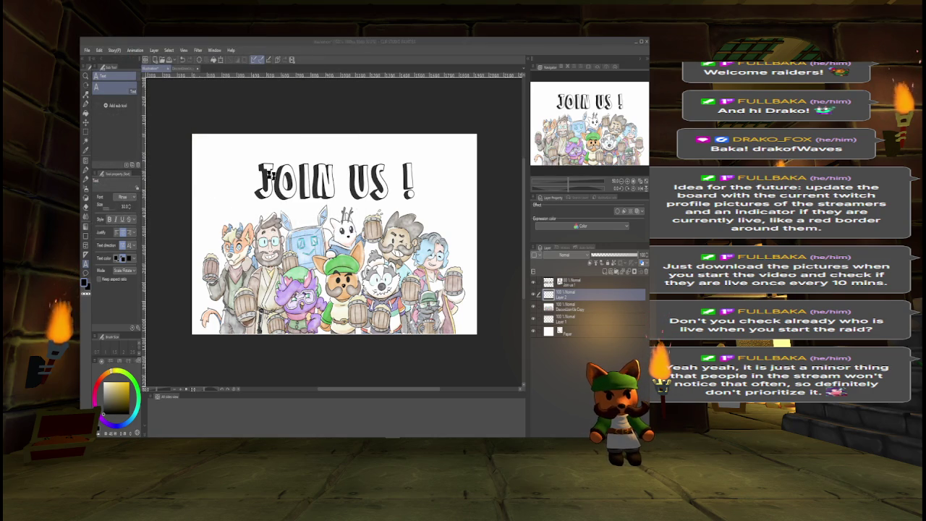
Save the illustration as the Clip Studio file 'JoinUsHov'.
key("ctrl+s")
type("JoinUsHov")
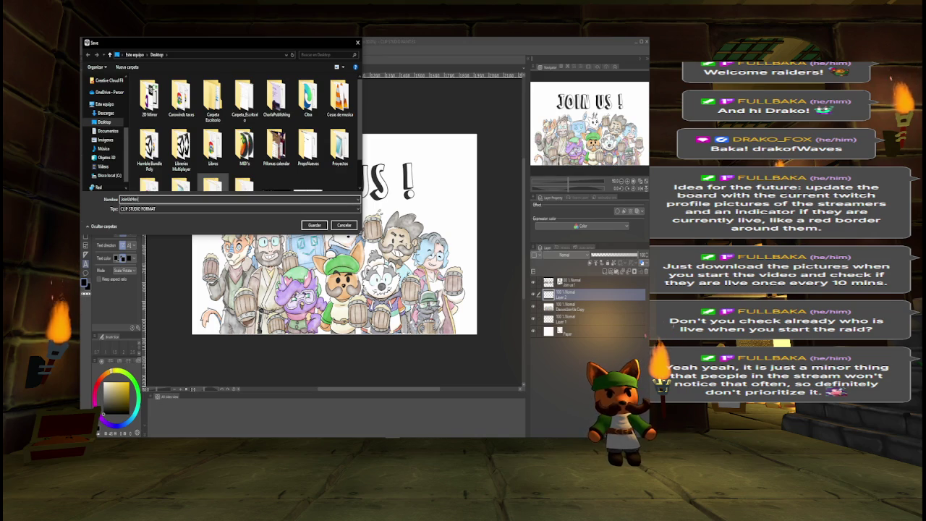
key("Return")
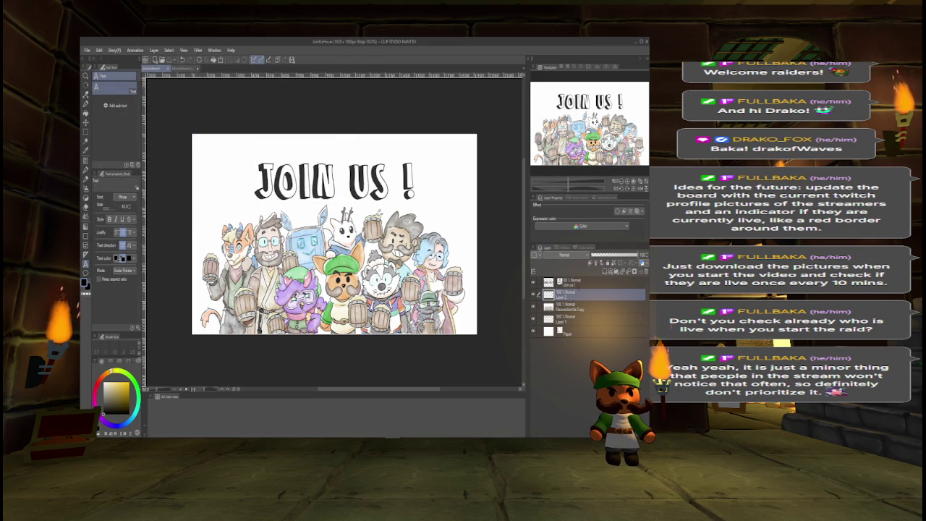
Duplicate the JOIN US ! text layer with Ctrl+C/Ctrl+V at about 100% zoom, then merge it.
left_click(571, 282)
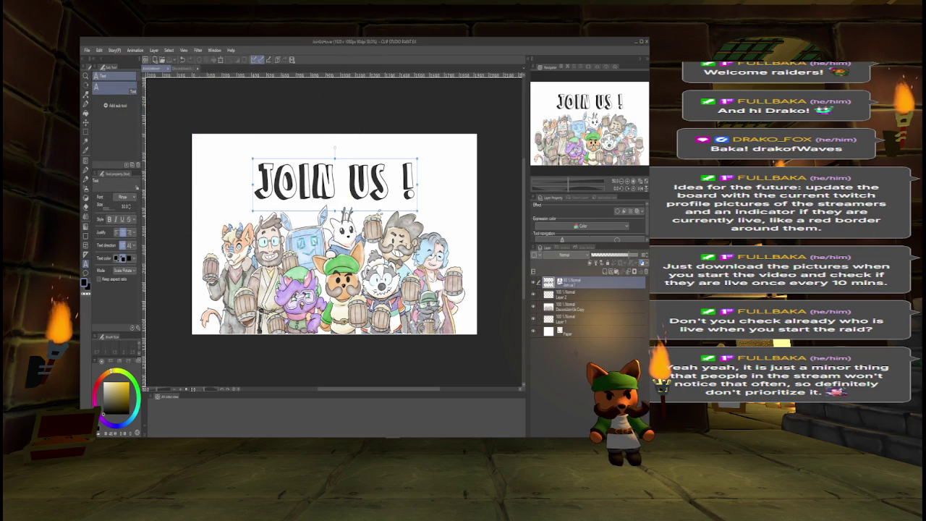
key("ctrl+plus")
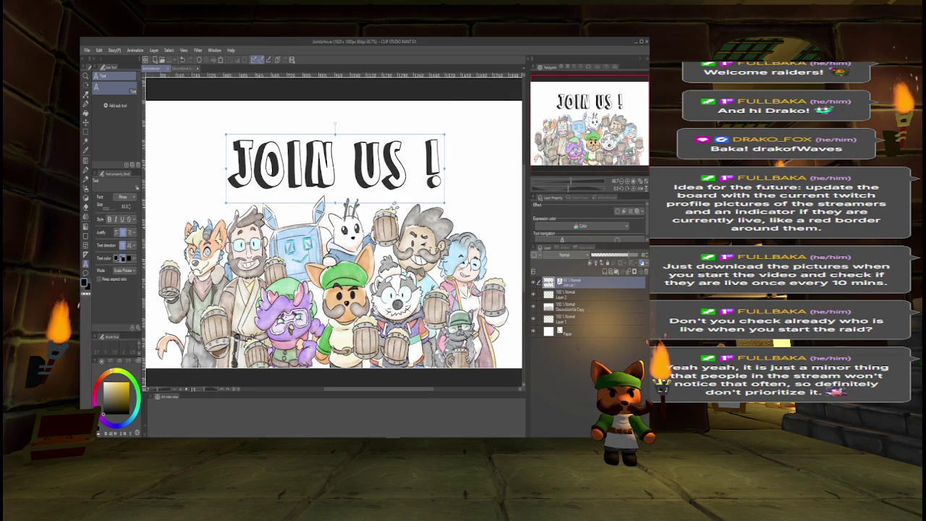
key("ctrl+plus")
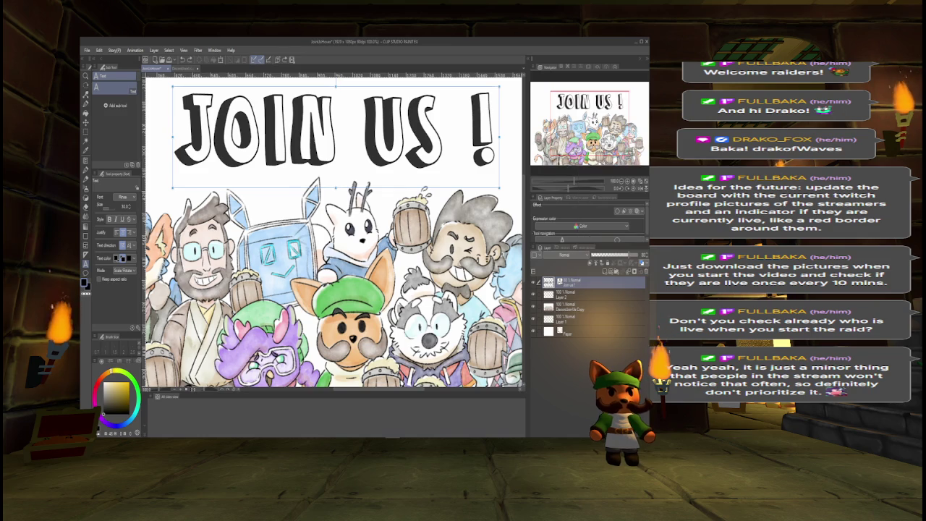
key("ctrl+c")
key("ctrl+v")
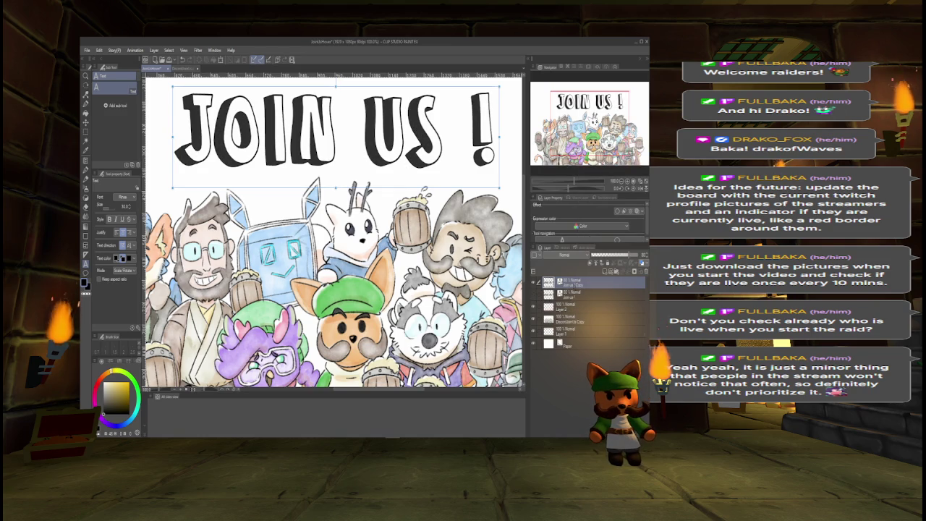
right_click(580, 285)
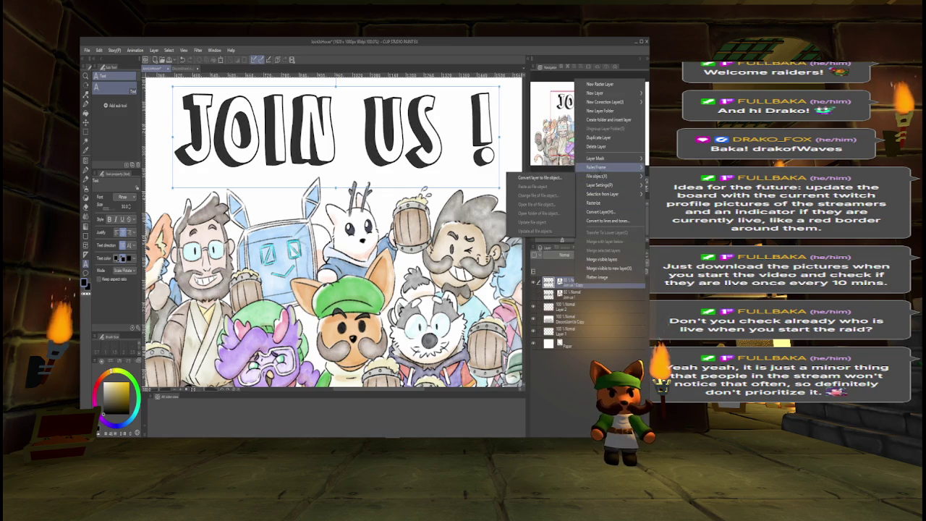
mouse_move(601, 167)
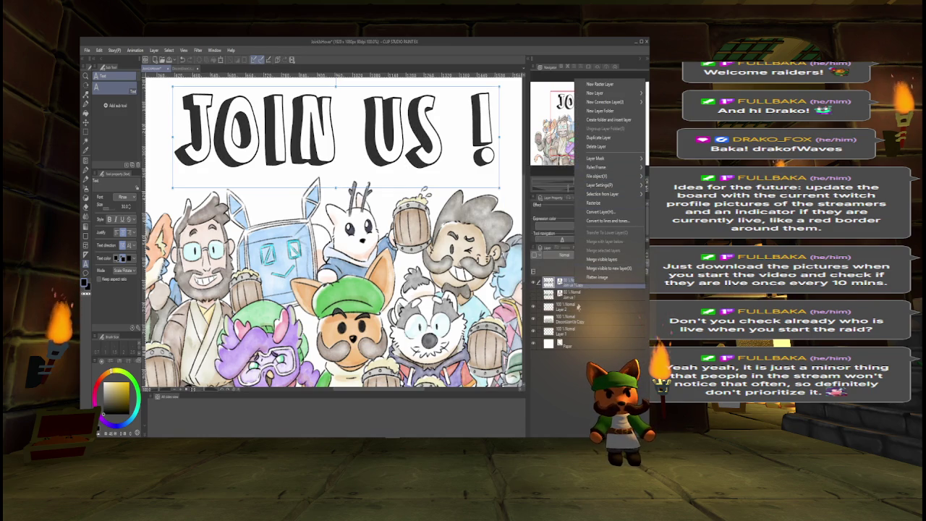
left_click(598, 259)
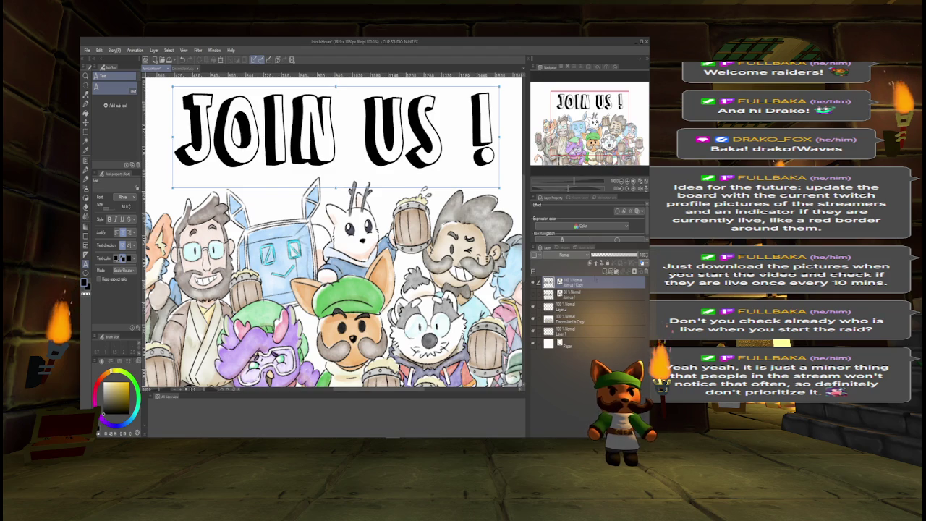
right_click(580, 283)
left_click(578, 264)
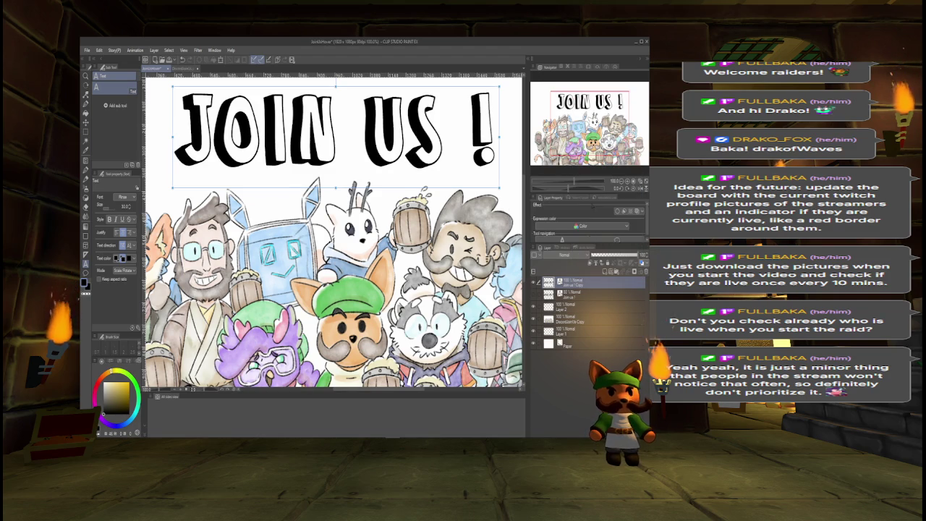